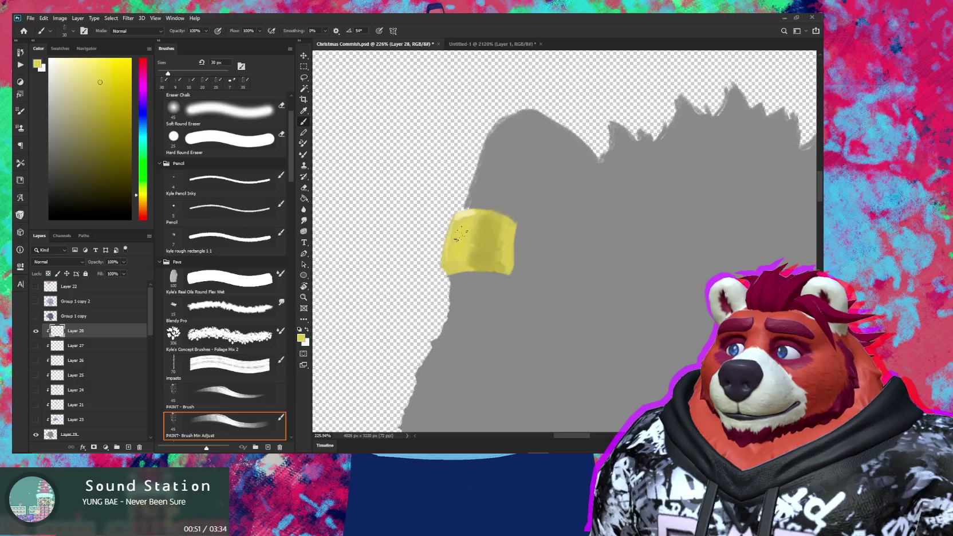
Step: Shade the yellow patch on Layer 28 with slightly darker yellows sampled from it, using a 10 px brush
left_click(509, 233, "alt")
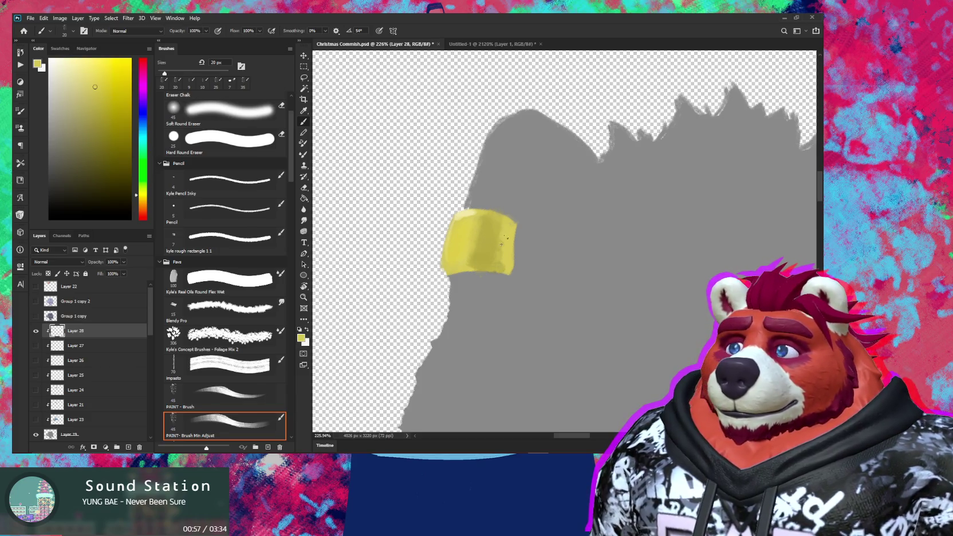
left_click(498, 243, "alt")
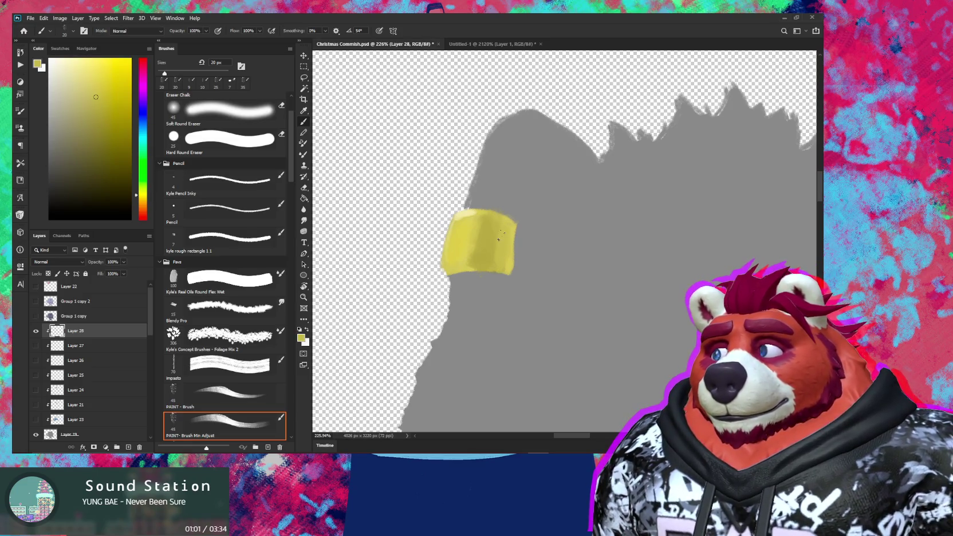
left_click(500, 239, "alt")
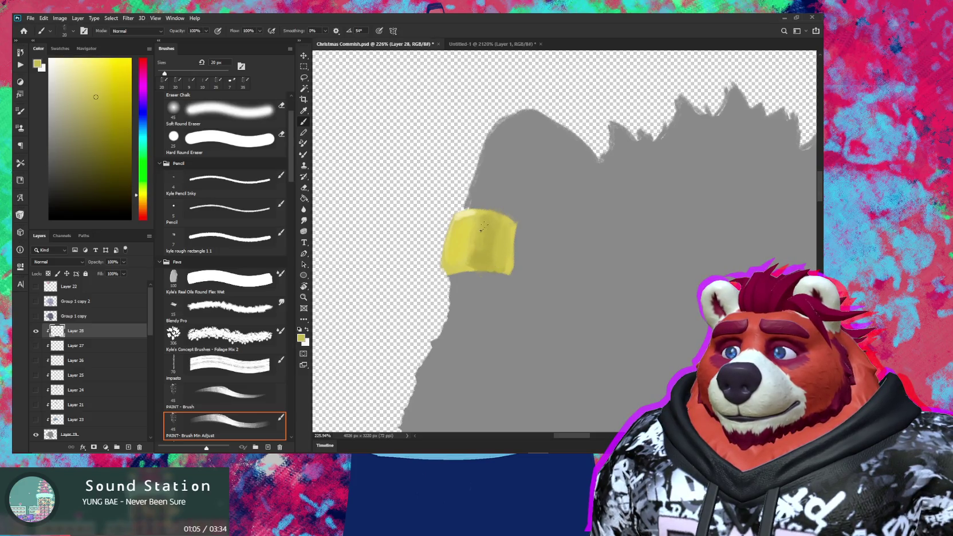
left_click(481, 240, "alt")
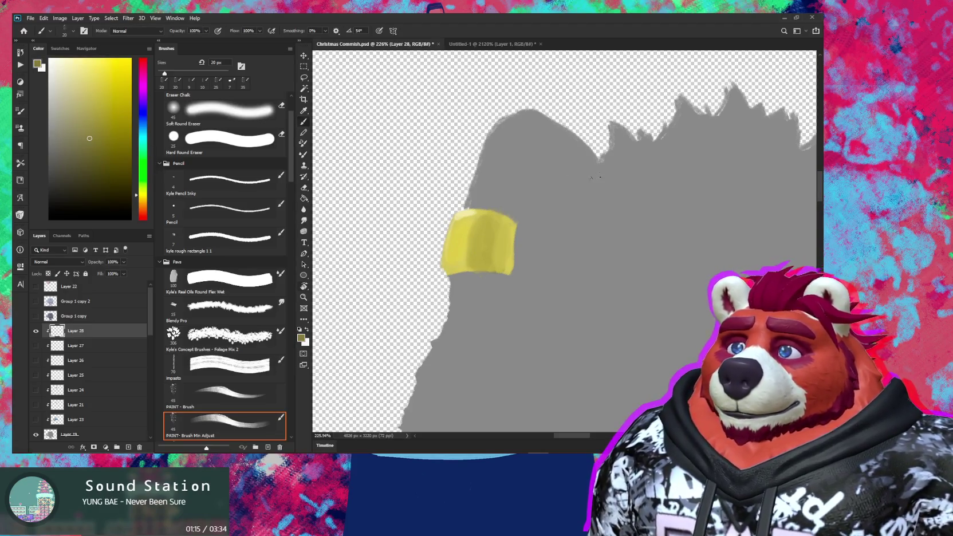
left_click_drag(503, 240, 479, 285)
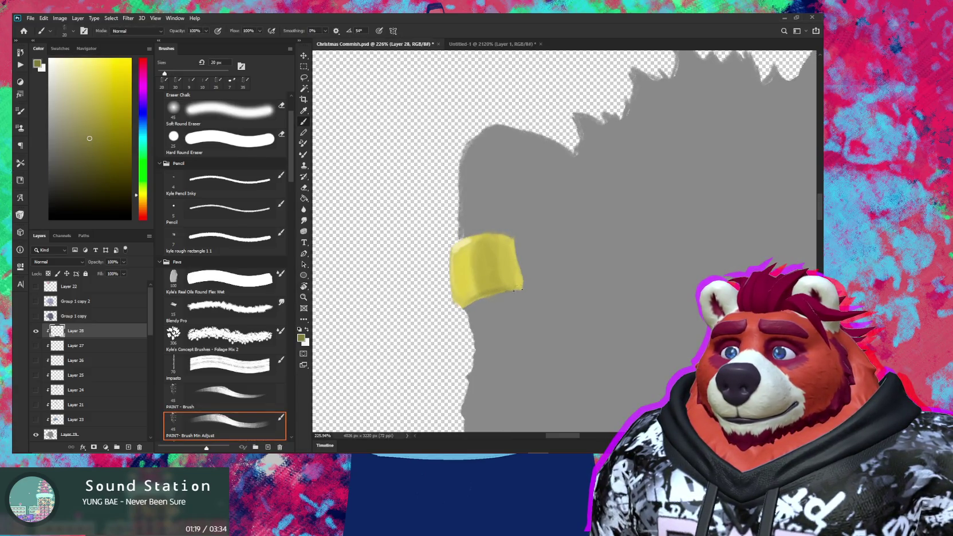
key("bracketleft")
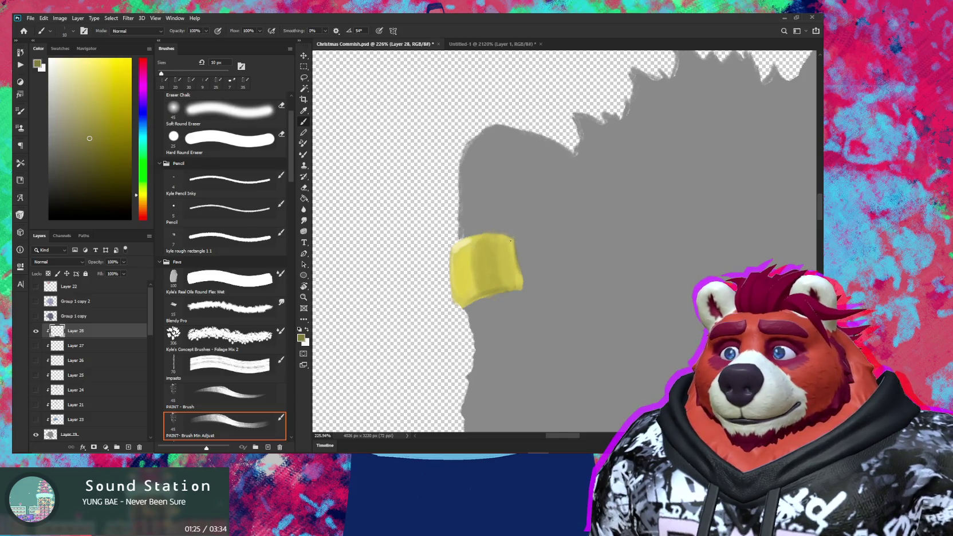
key("r")
left_click_drag(513, 247, 528, 286)
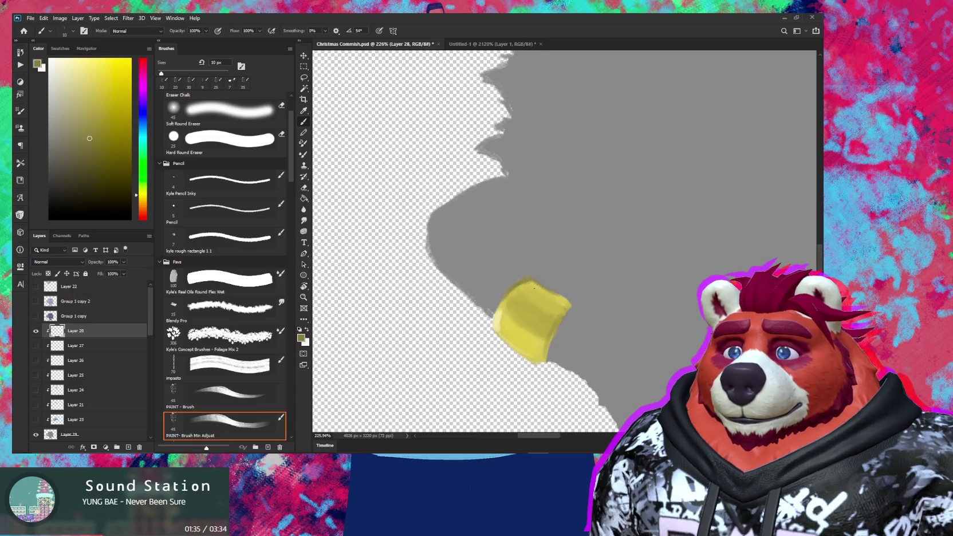
left_click_drag(534, 287, 541, 298)
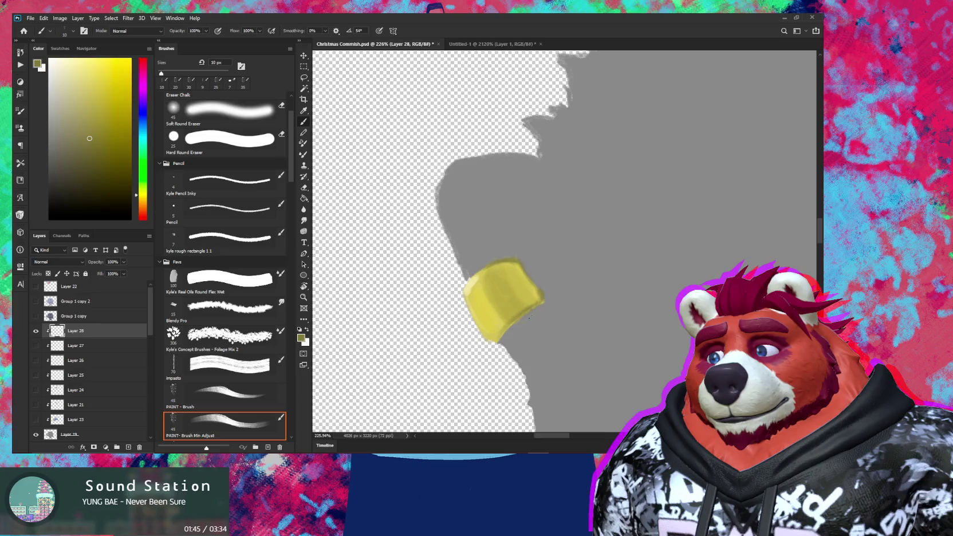
key("e")
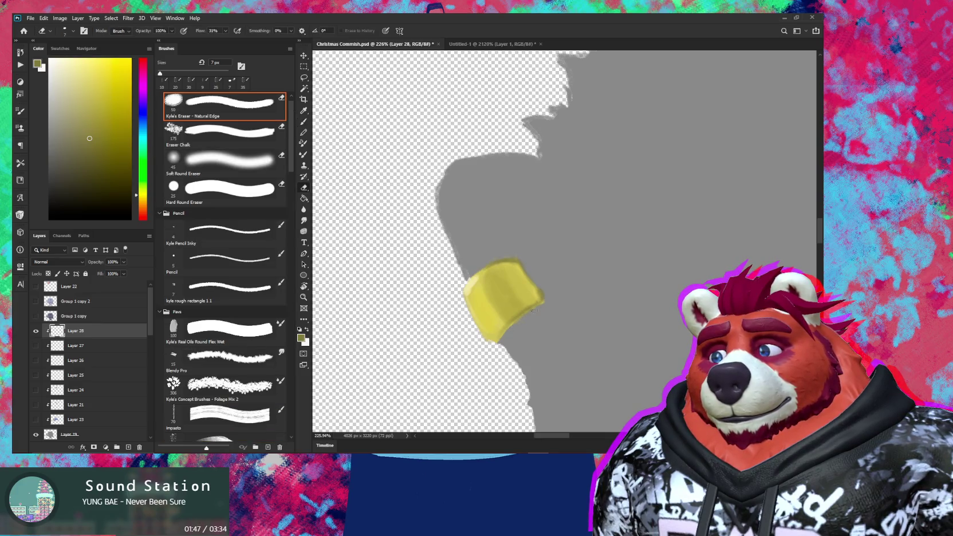
Step: Repaint the yellow block with a 25 px brush, sampling progressively lighter yellows from it
key("b")
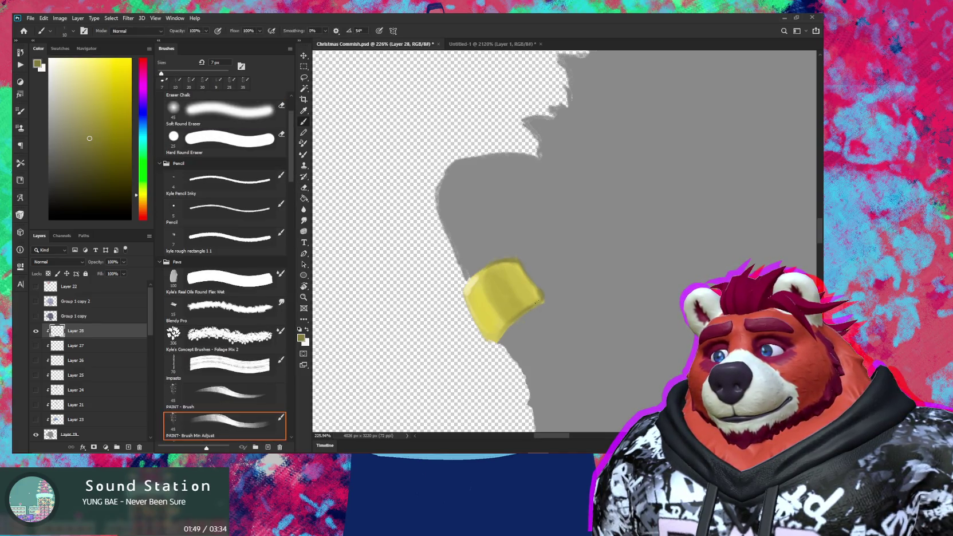
key("bracketright")
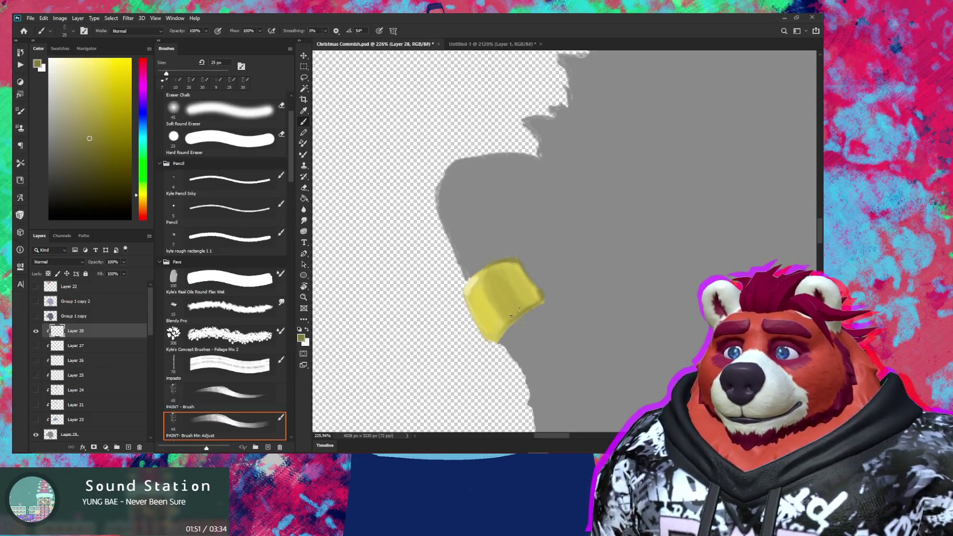
left_click_drag(501, 300, 485, 233)
key("r")
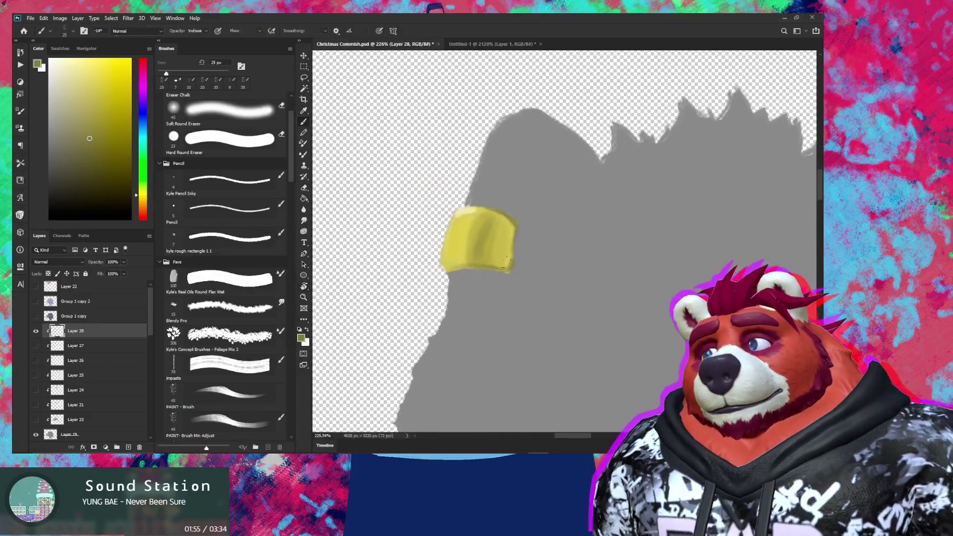
left_click(485, 233, "alt")
key("bracketleft")
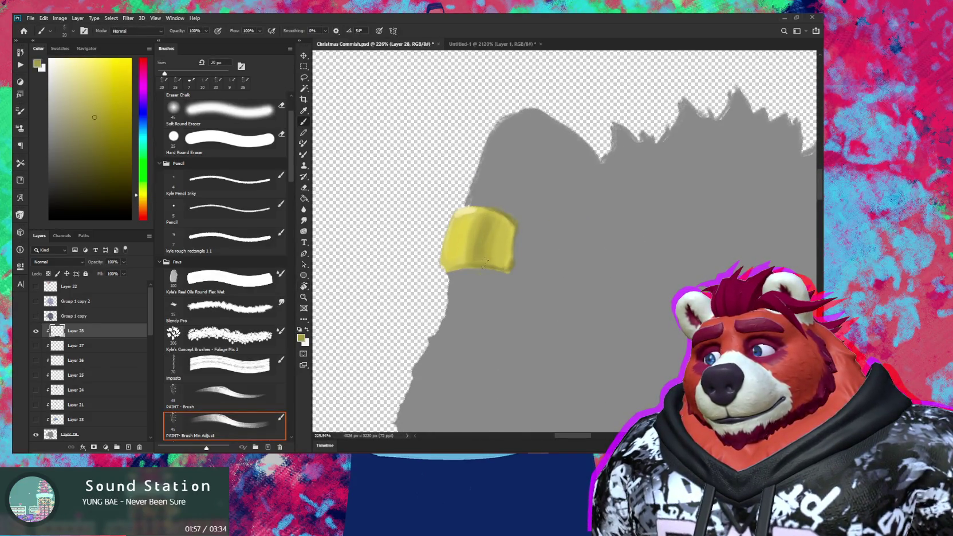
left_click(482, 232, "alt")
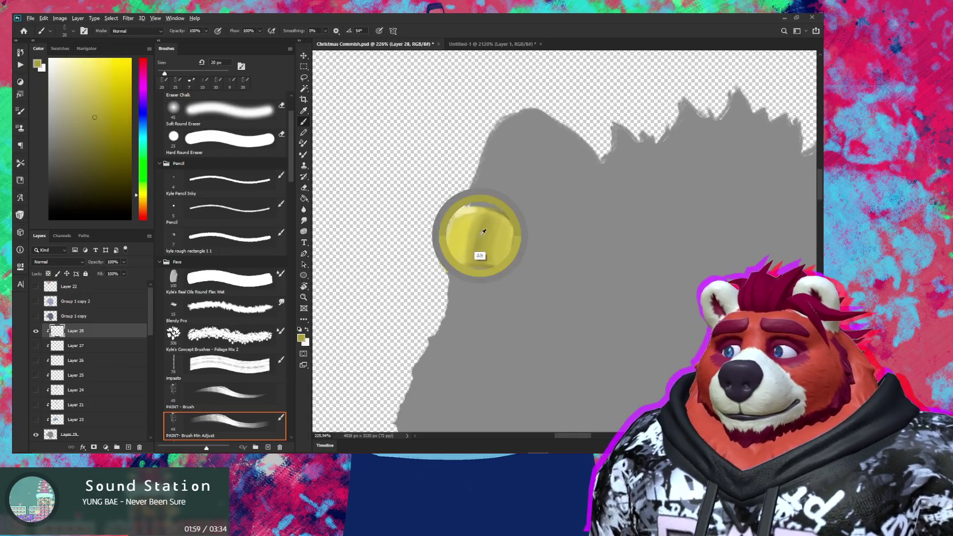
left_click(470, 225, "alt")
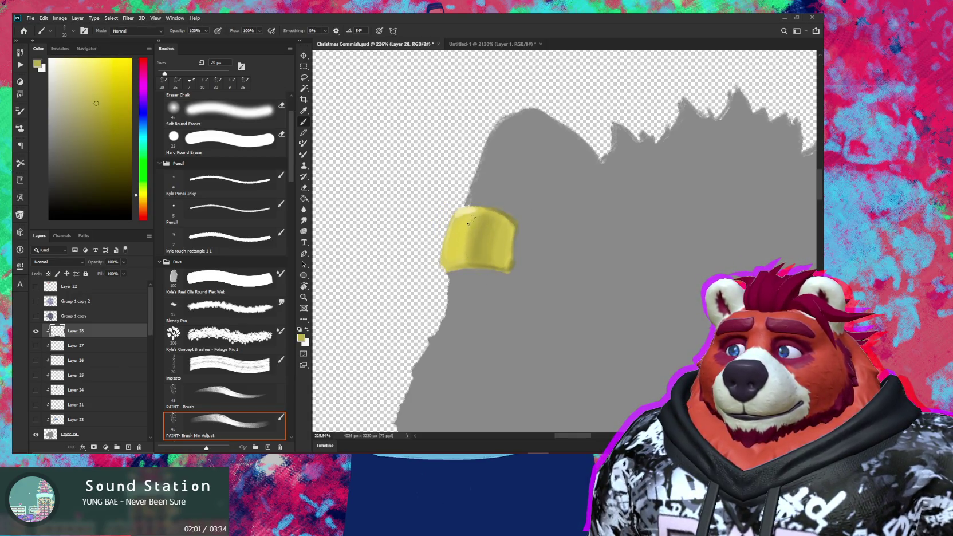
left_click(467, 223, "alt")
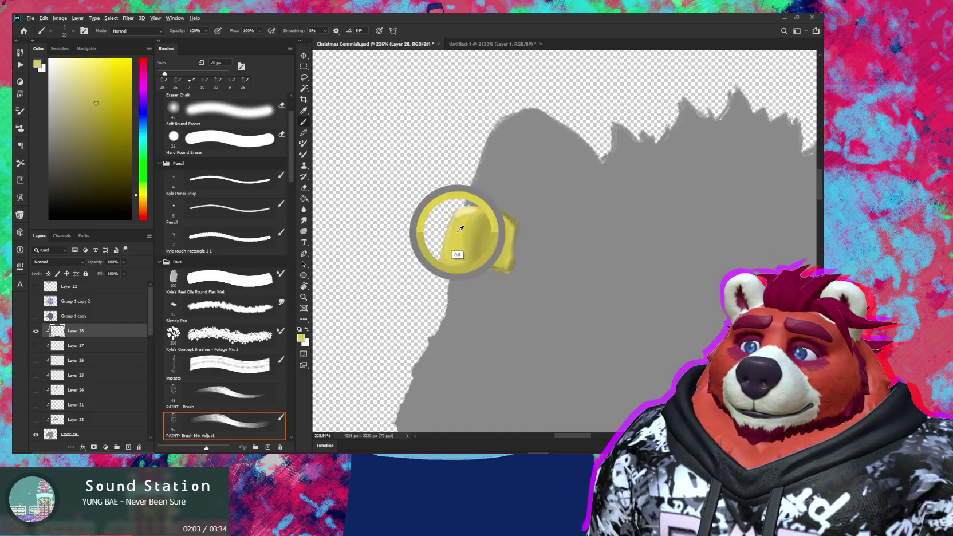
left_click(452, 222, "alt")
key("bracketleft")
key("bracketleft")
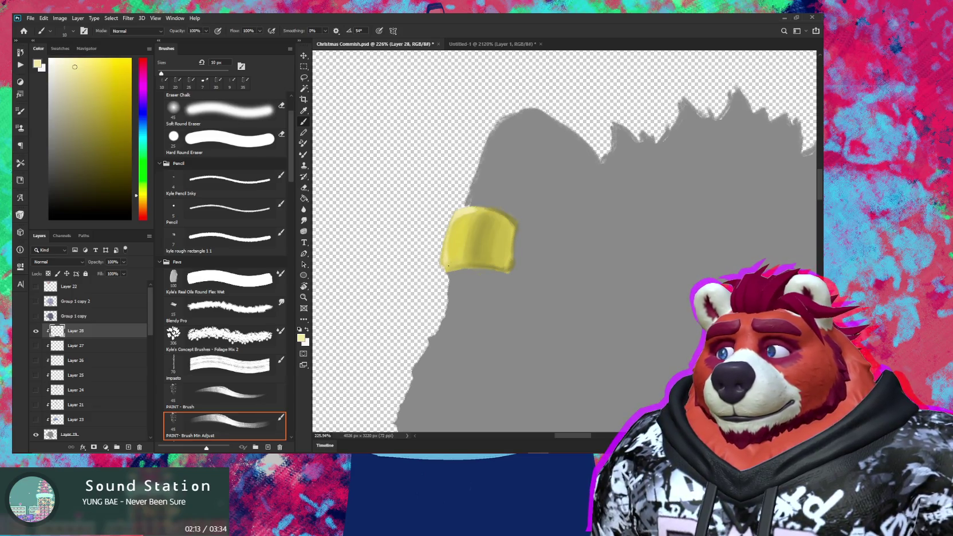
Step: Tidy the yellow shape's edges with deeper sampled yellows and the eraser
key("z")
mouse_move(513, 275)
left_mouse_down()
mouse_move(453, 304)
mouse_move(474, 300)
mouse_move(513, 254)
left_mouse_up()
key("b")
left_click(513, 254, "alt")
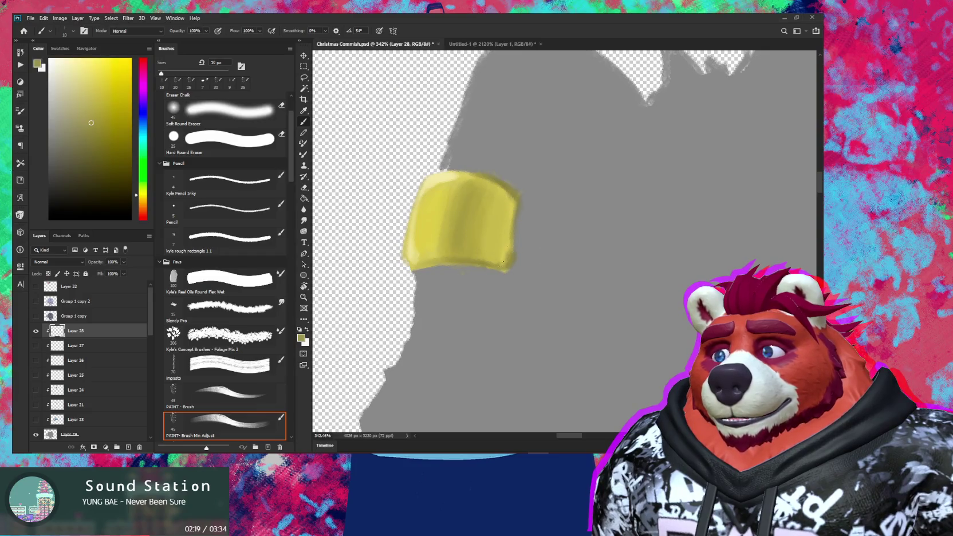
left_click(508, 249, "alt")
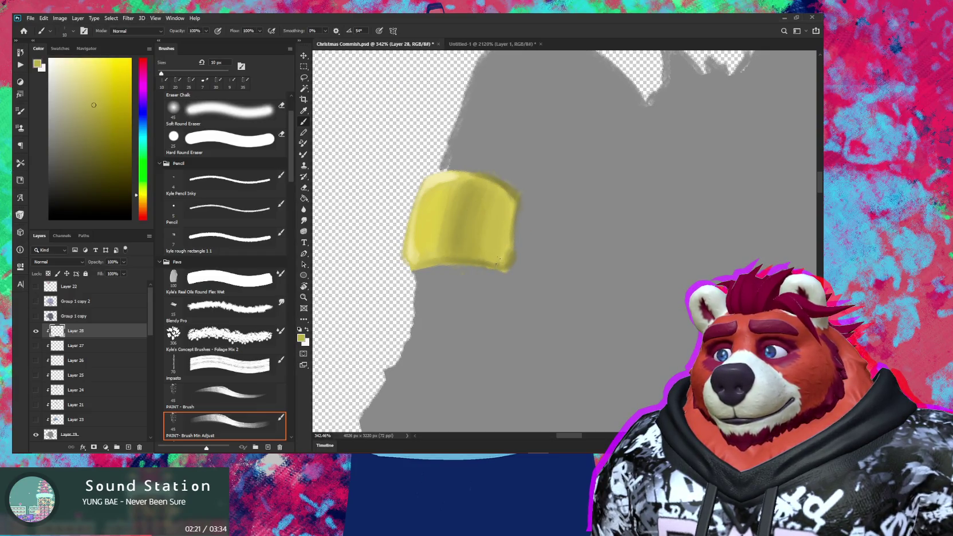
left_click(509, 252, "alt")
key("e")
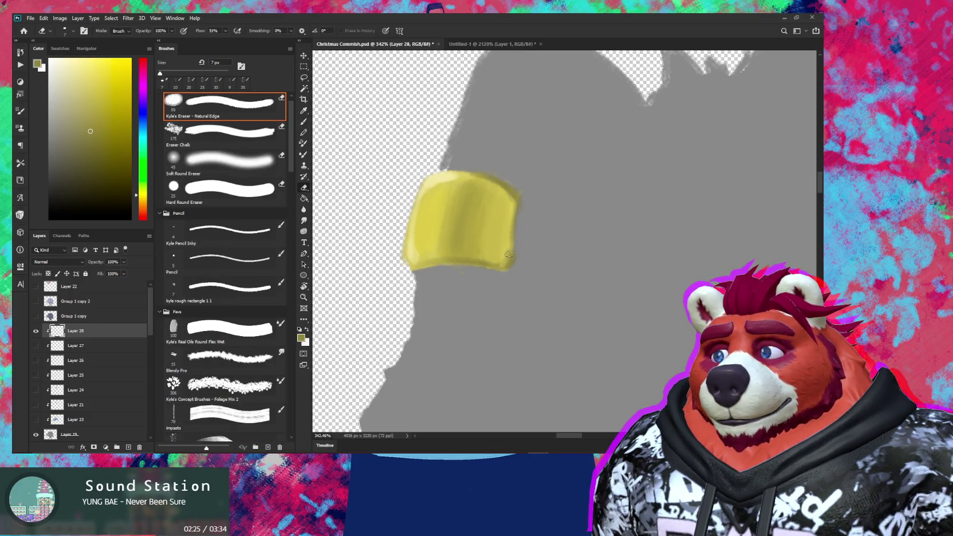
key("b")
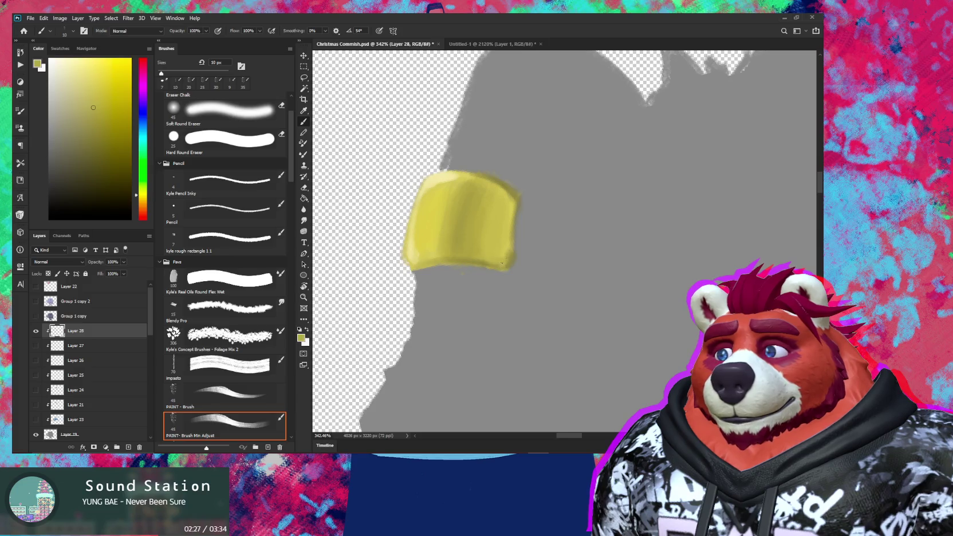
Step: Add bright highlight strokes down the yellow shape's right edge
left_click(510, 208, "alt")
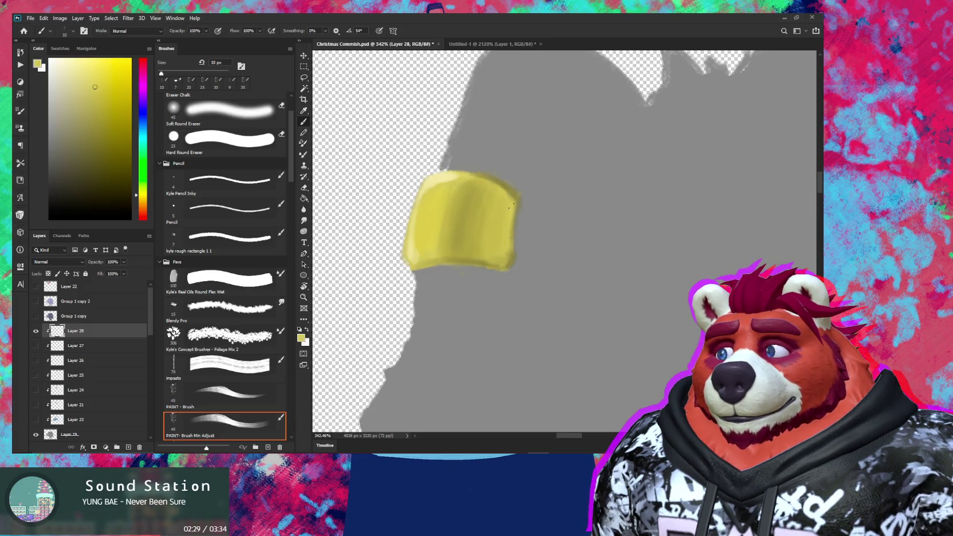
left_click_drag(511, 208, 511, 246)
mouse_move(509, 205)
left_mouse_down()
mouse_move(502, 258)
mouse_move(465, 294)
mouse_move(518, 336)
left_mouse_up()
key("z")
key("b")
key("z")
key("b")
left_click(518, 336, "alt")
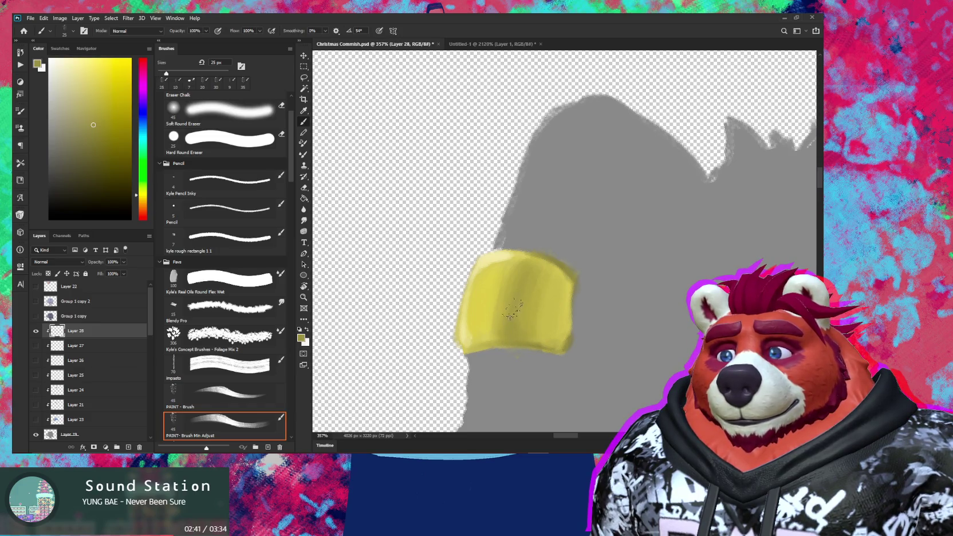
Step: Zoom out to check the shape and show the hidden layers of the full artwork
mouse_move(546, 321)
left_mouse_down()
mouse_move(515, 321)
mouse_move(539, 314)
mouse_move(539, 303)
left_mouse_up()
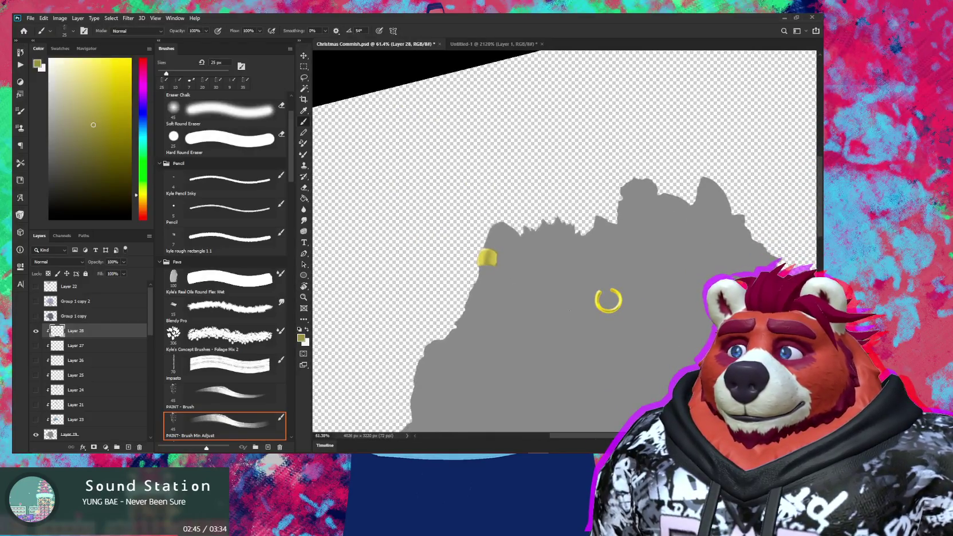
key("z")
mouse_move(605, 298)
left_mouse_down()
mouse_move(552, 266)
mouse_move(531, 269)
left_mouse_up()
key("b")
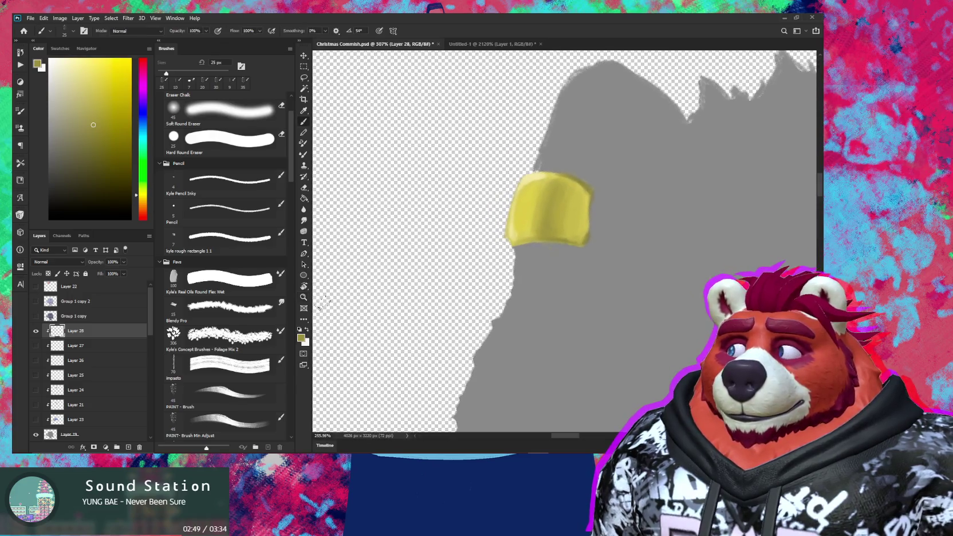
left_click(36, 331, "alt")
Step: Review the whole artwork with horizontal view flips, then zoom to 141% on the blue character's face
mouse_move(604, 304)
left_mouse_down()
mouse_move(517, 330)
mouse_move(413, 296)
left_mouse_up()
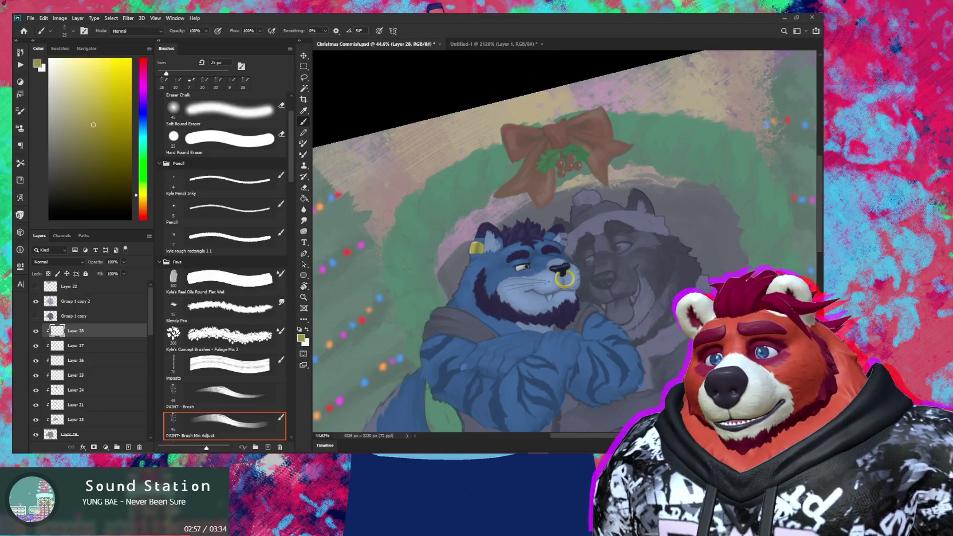
mouse_move(546, 294)
left_mouse_down()
mouse_move(530, 231)
mouse_move(641, 276)
mouse_move(597, 265)
left_mouse_up()
key("r")
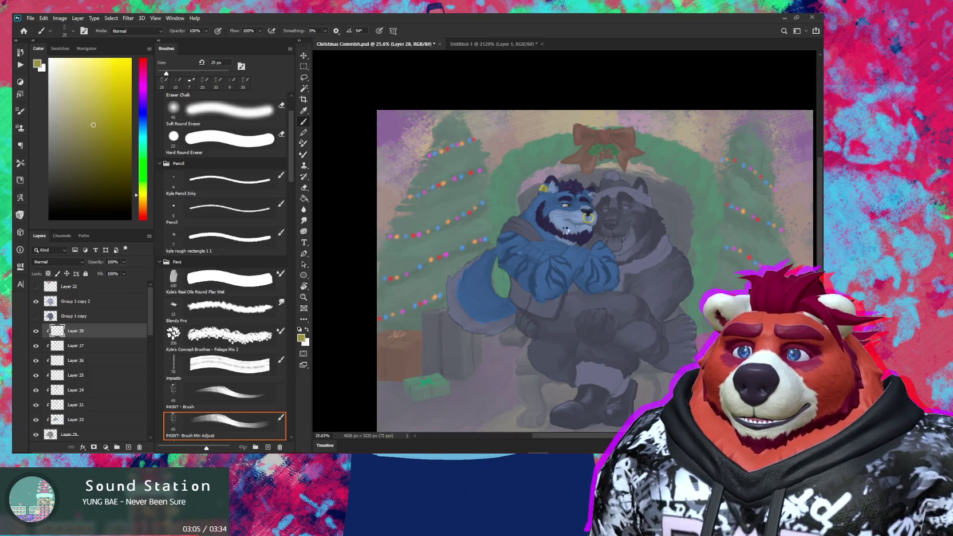
key("ctrl+shift+h")
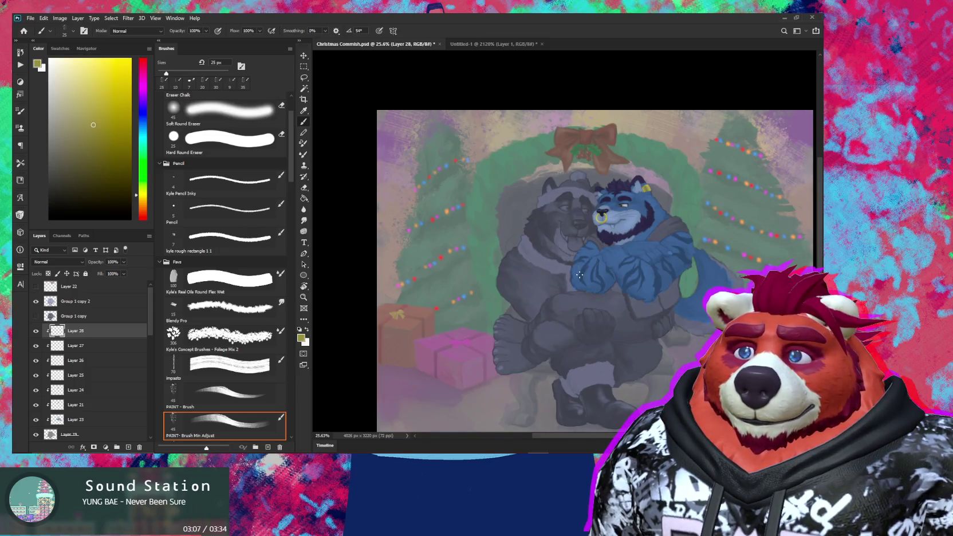
left_click_drag(585, 320, 542, 273)
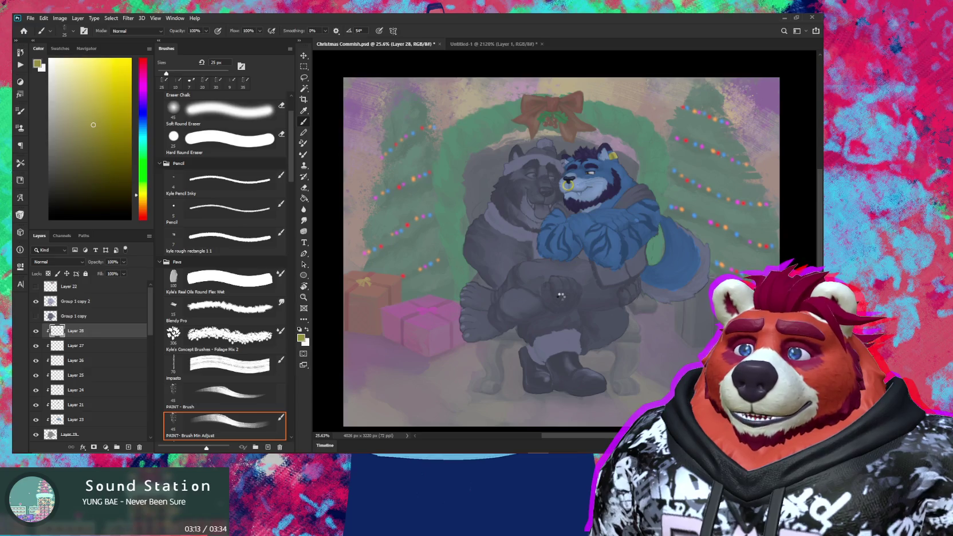
key("ctrl+shift+h")
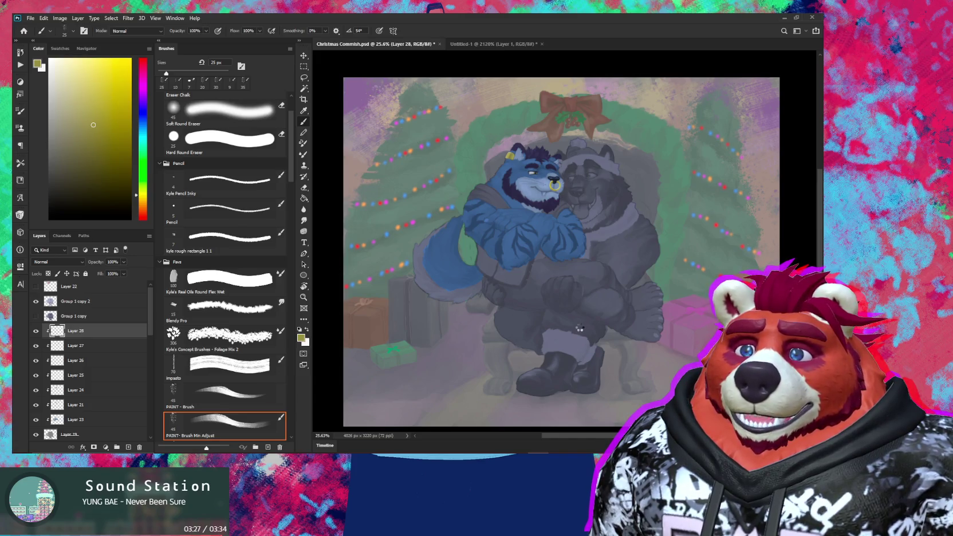
key("ctrl+shift+h")
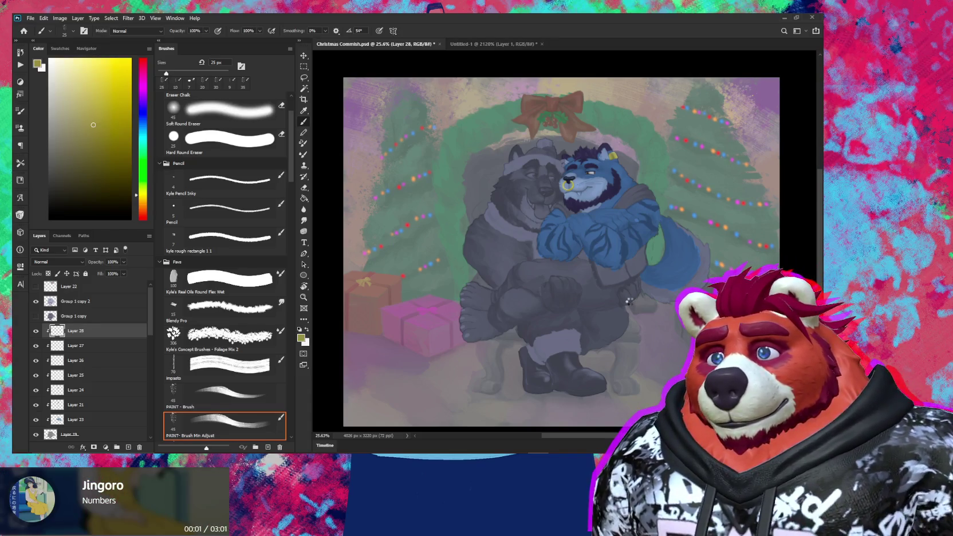
key("h")
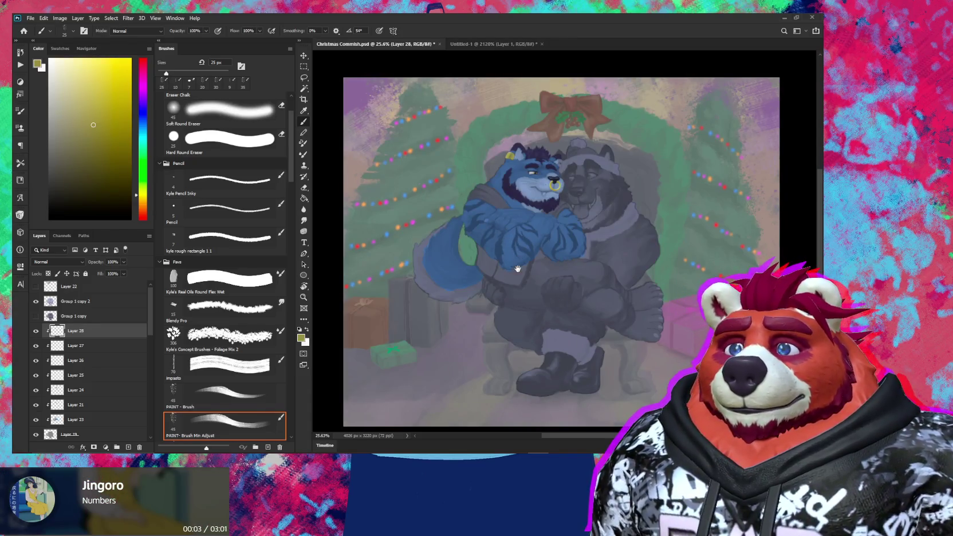
left_click_drag(518, 261, 614, 253)
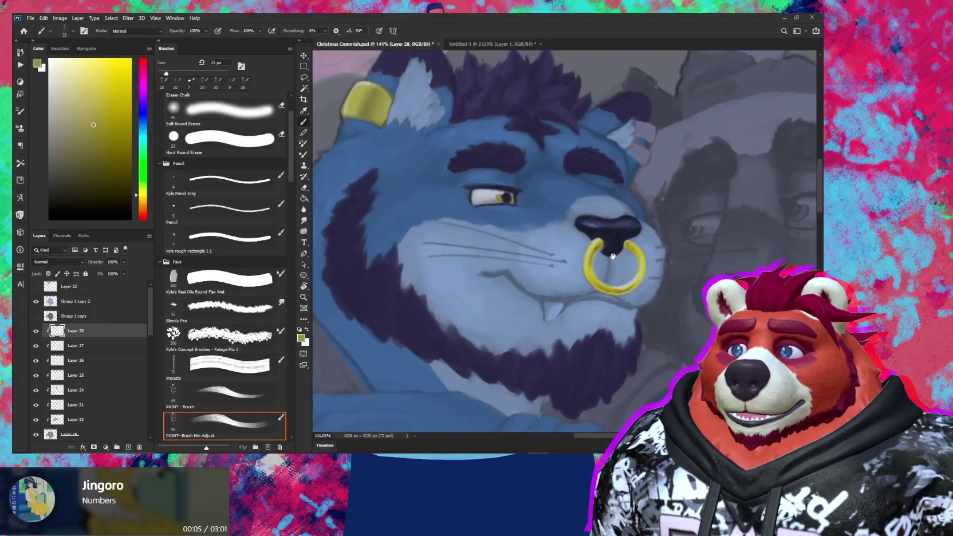
Step: Zoom in on the face and sample the ear cuff's yellow with Layer 28 isolated
key("z")
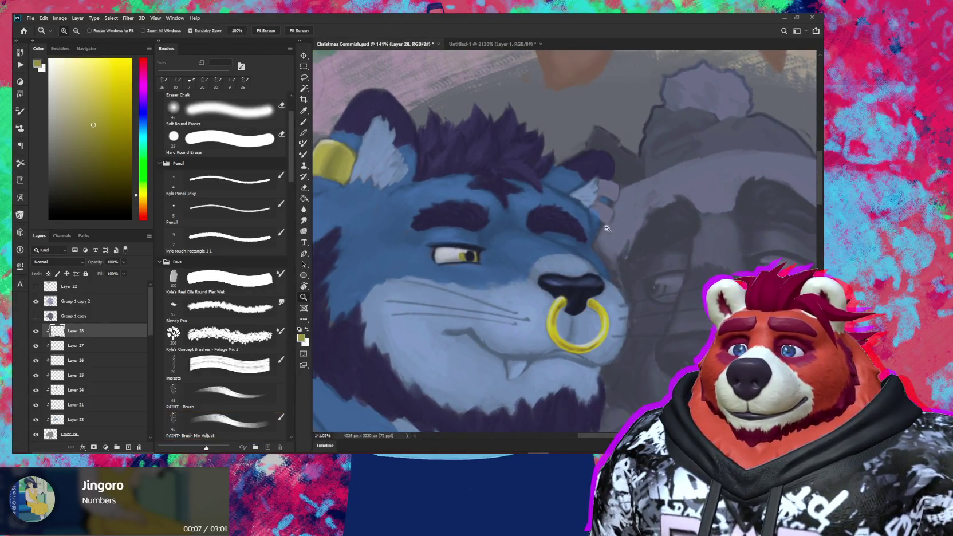
left_click_drag(586, 233, 630, 231)
key("b")
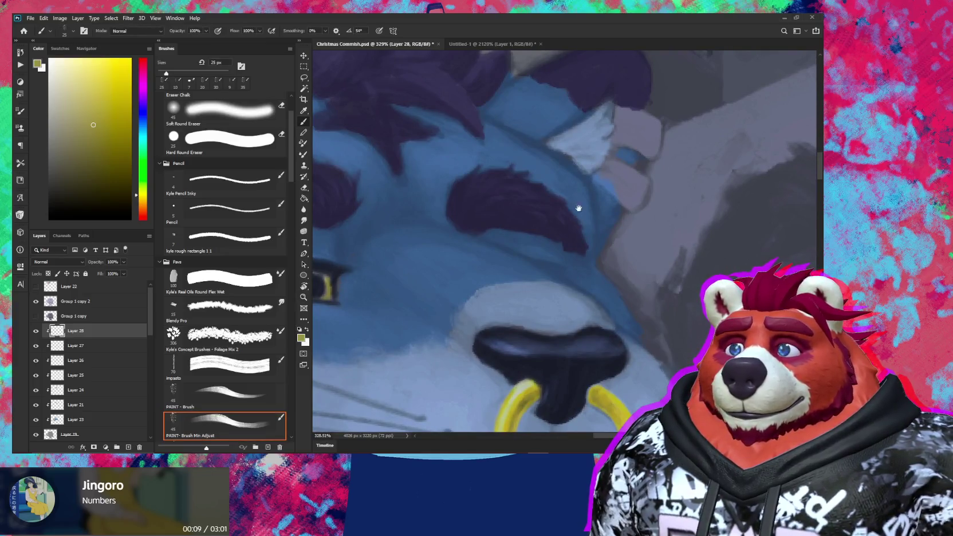
scroll(572, 212, "up", 3)
scroll(652, 255, "up", 3)
scroll(427, 230, "up", 3)
scroll(601, 291, "up", 2)
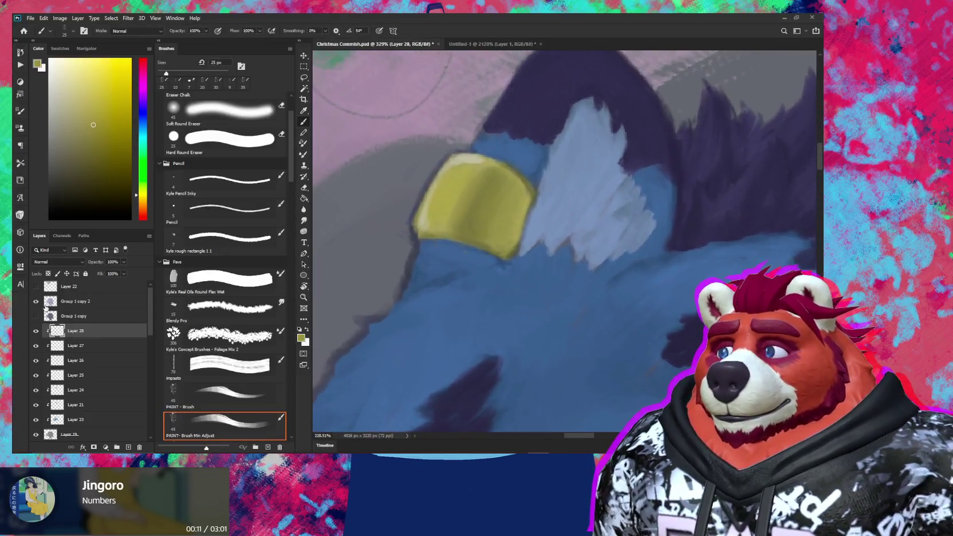
left_click(35, 330, "alt")
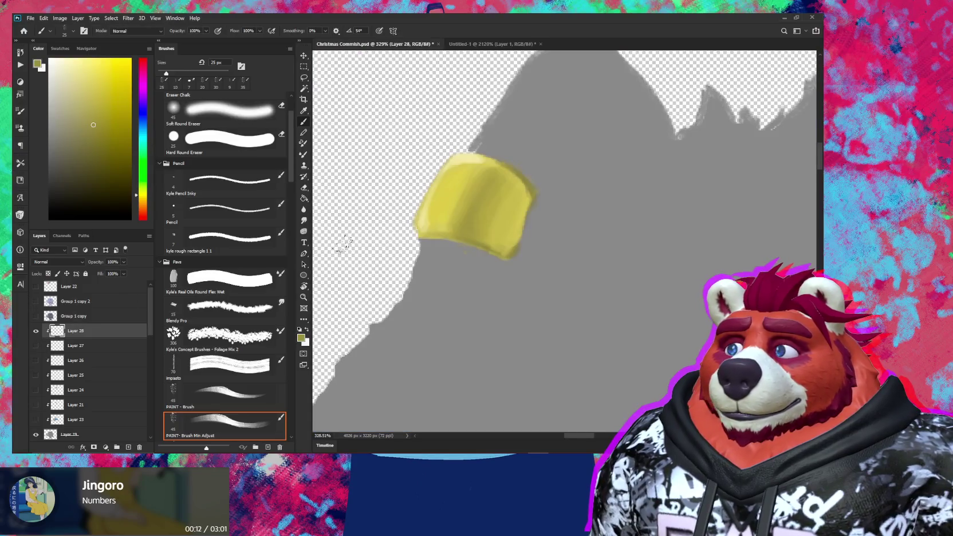
left_click(516, 216, "alt")
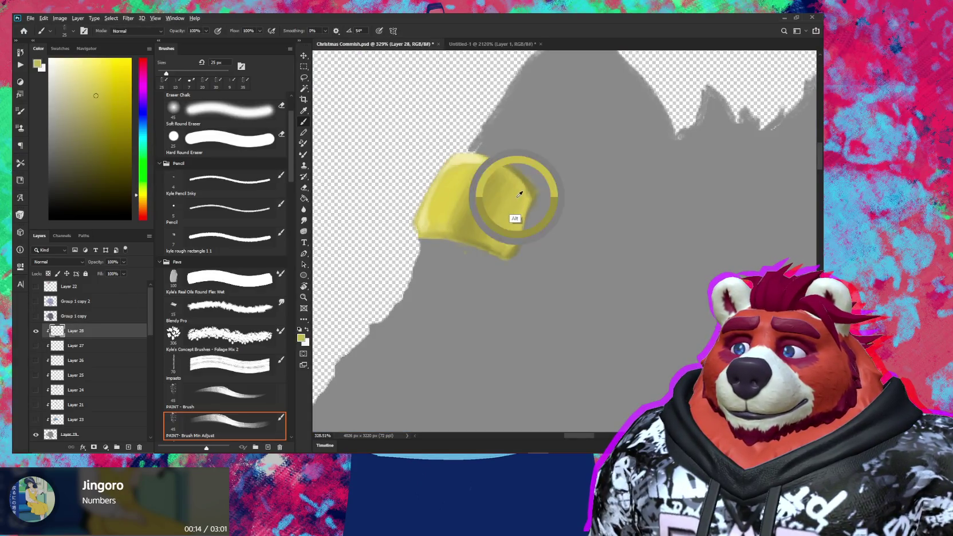
left_click(33, 331, "alt")
Step: Paint the first yellow band on the blue character's other ear with a small brush
scroll(403, 318, "down", 3)
scroll(582, 294, "right", 1)
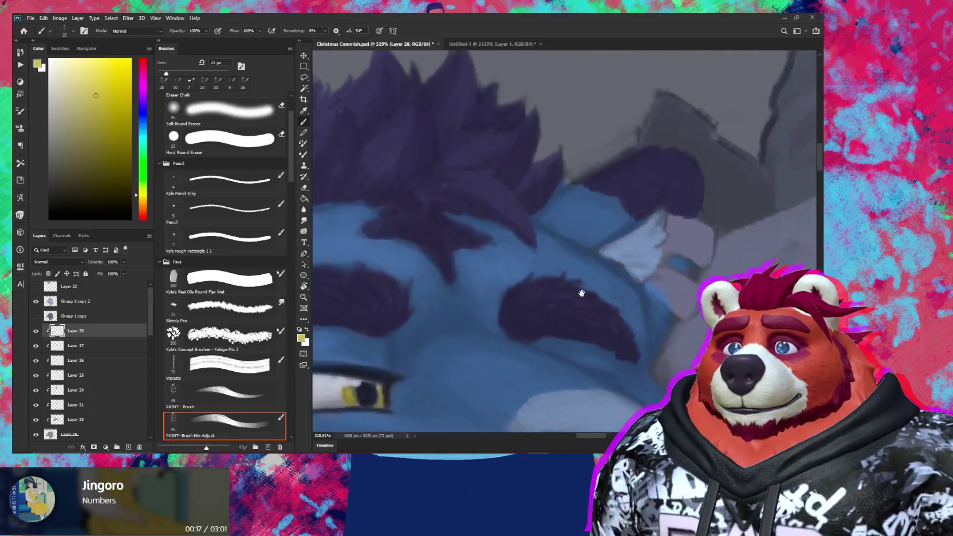
scroll(583, 294, "up", 3)
key("bracketleft")
key("bracketleft")
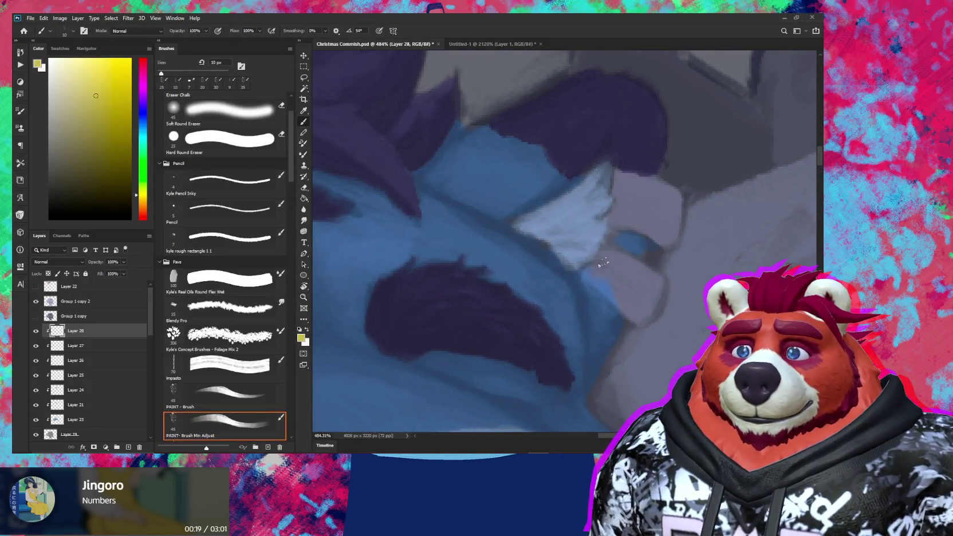
mouse_move(605, 263)
left_mouse_down()
mouse_move(601, 286)
mouse_move(619, 305)
left_mouse_up()
key("bracketleft")
key("bracketleft")
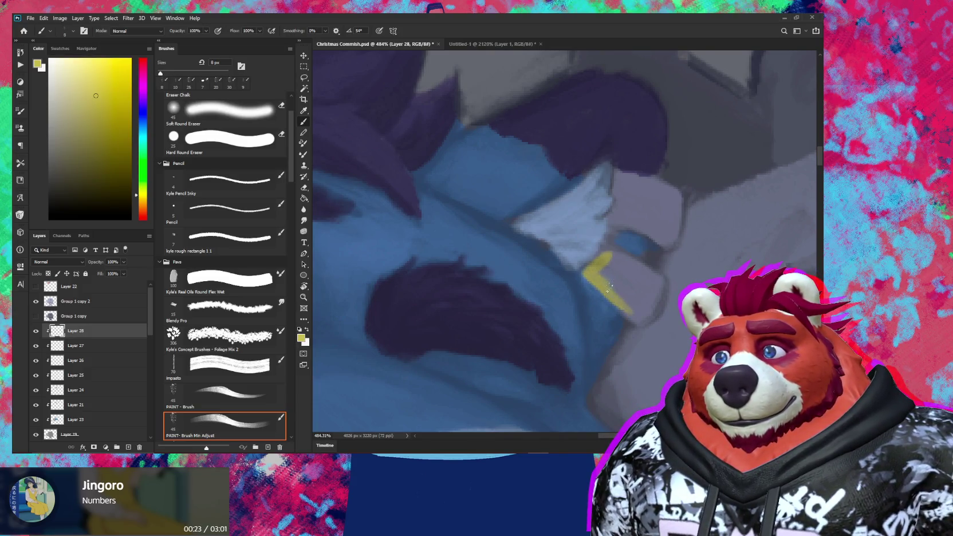
key("bracketright")
mouse_move(601, 261)
left_mouse_down()
mouse_move(613, 296)
mouse_move(639, 316)
left_mouse_up()
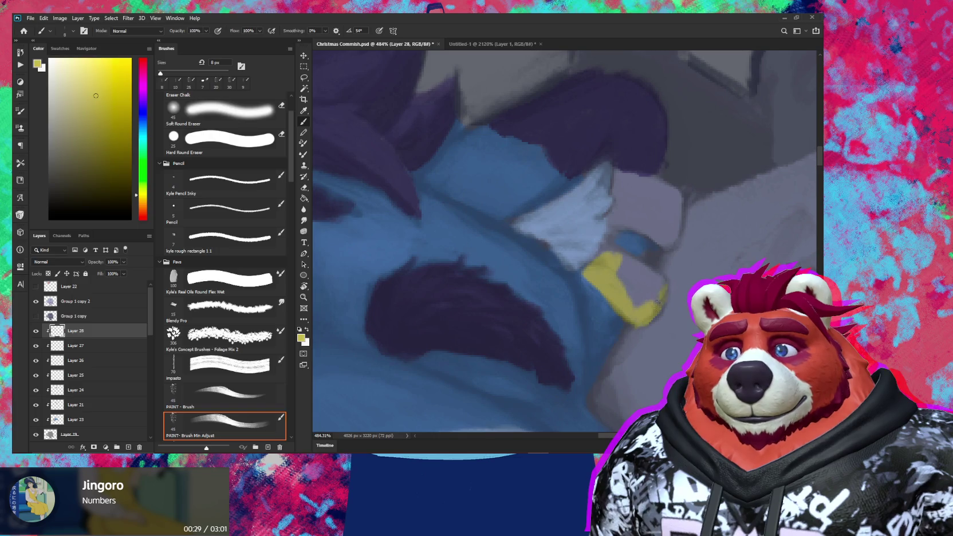
mouse_move(659, 286)
left_mouse_down()
mouse_move(642, 274)
mouse_move(621, 289)
mouse_move(640, 296)
mouse_move(625, 264)
mouse_move(652, 280)
left_mouse_up()
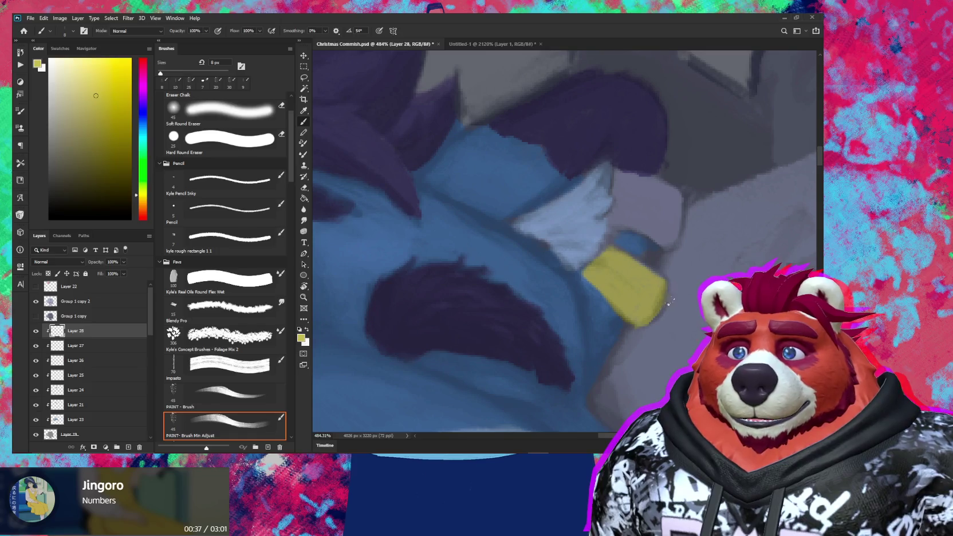
Step: Add the second small yellow band and clean up stray marks with the eraser
key("e")
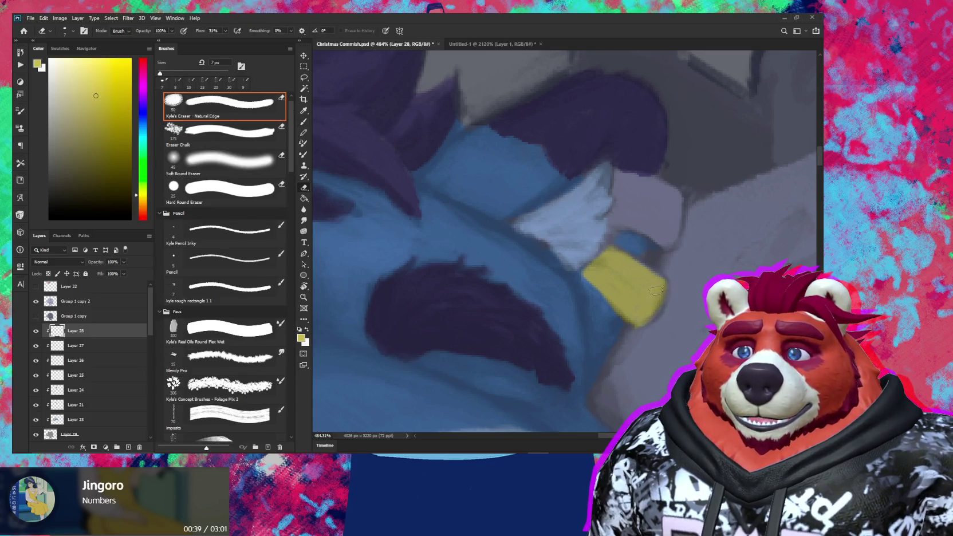
key("b")
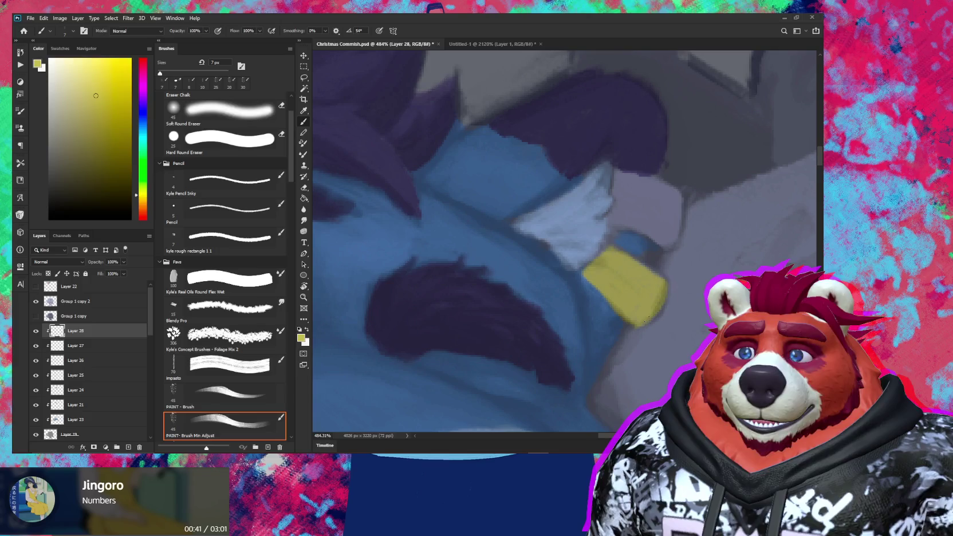
key("r")
left_click_drag(686, 209, 632, 203)
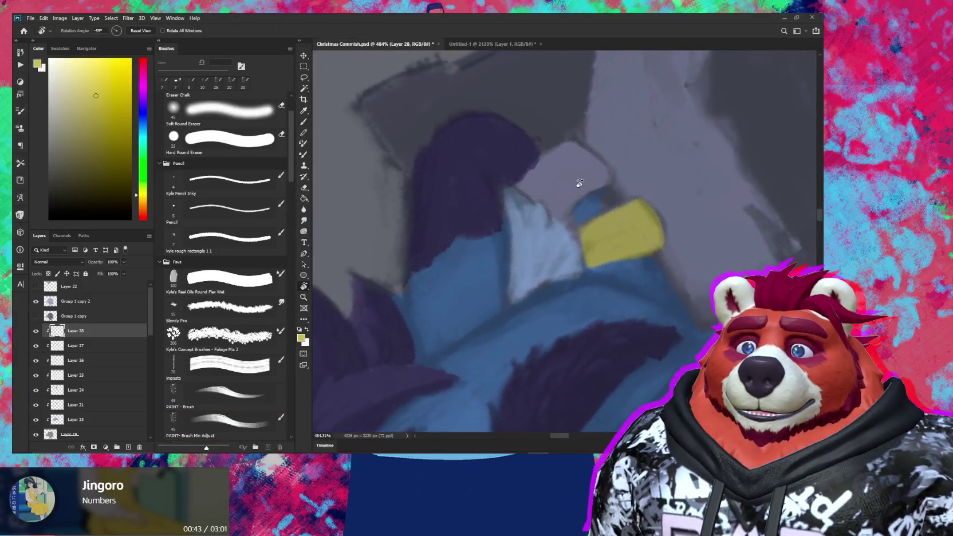
key("b")
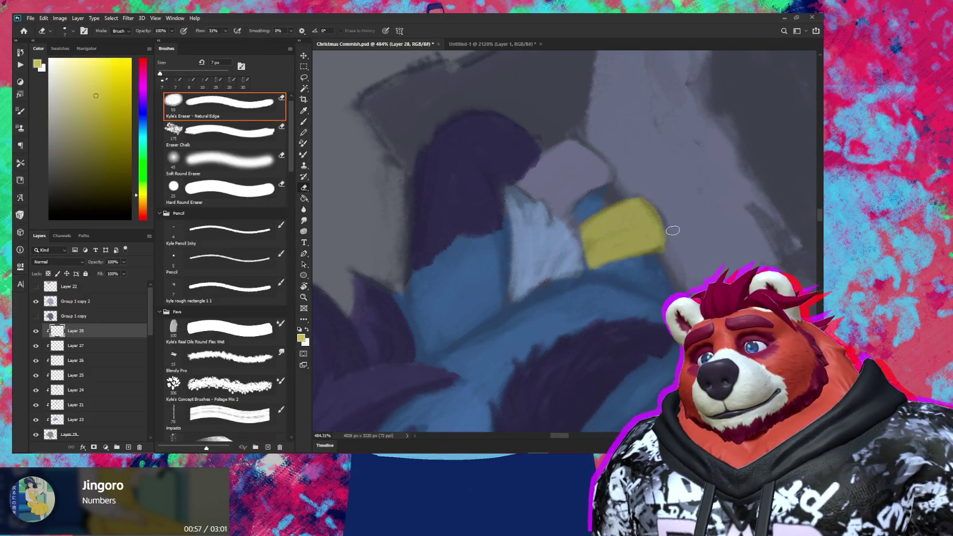
mouse_move(596, 219)
left_mouse_down()
mouse_move(616, 274)
mouse_move(554, 224)
mouse_move(544, 239)
mouse_move(556, 249)
mouse_move(554, 235)
mouse_move(586, 202)
mouse_move(628, 237)
mouse_move(571, 261)
mouse_move(572, 226)
mouse_move(589, 222)
mouse_move(586, 255)
mouse_move(596, 215)
mouse_move(586, 209)
left_mouse_up()
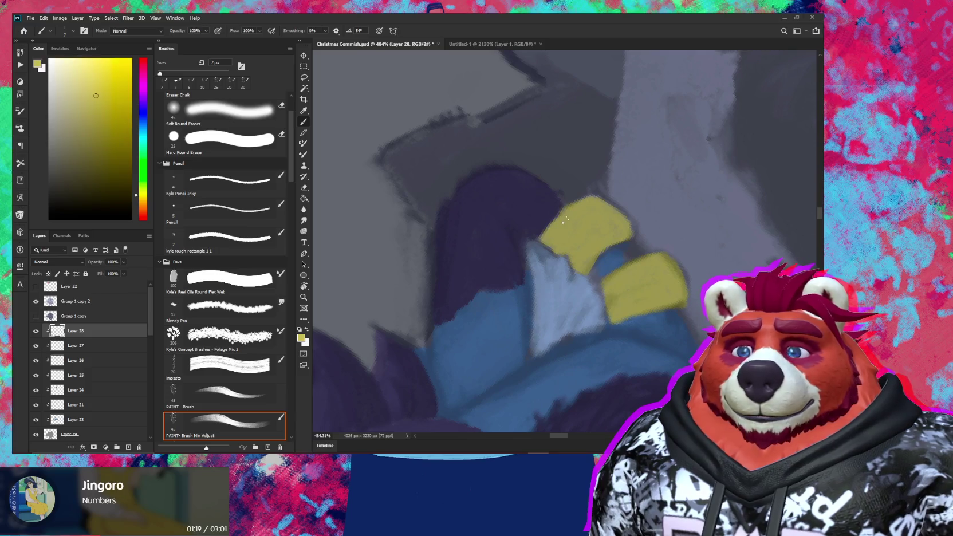
key("e")
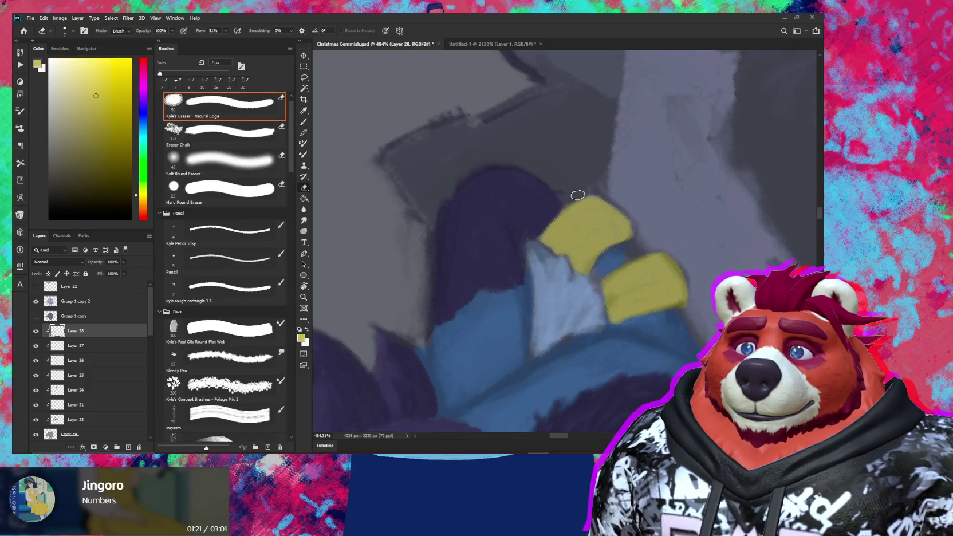
key("b")
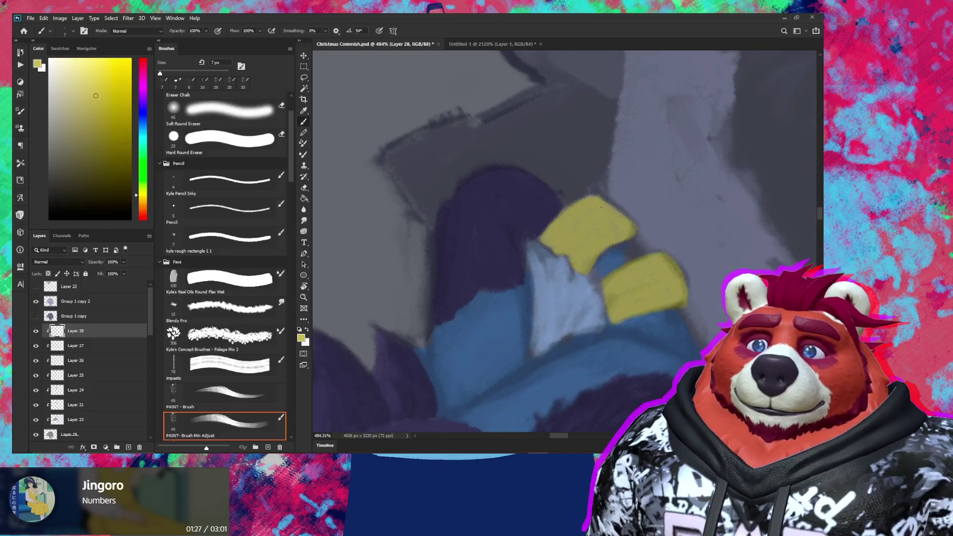
Step: Isolate Layer 28, sample the band's yellow, and zoom in on the two ear bands with a 10 px brush
key("z")
mouse_move(630, 238)
left_mouse_down()
mouse_move(583, 234)
mouse_move(630, 309)
left_mouse_up()
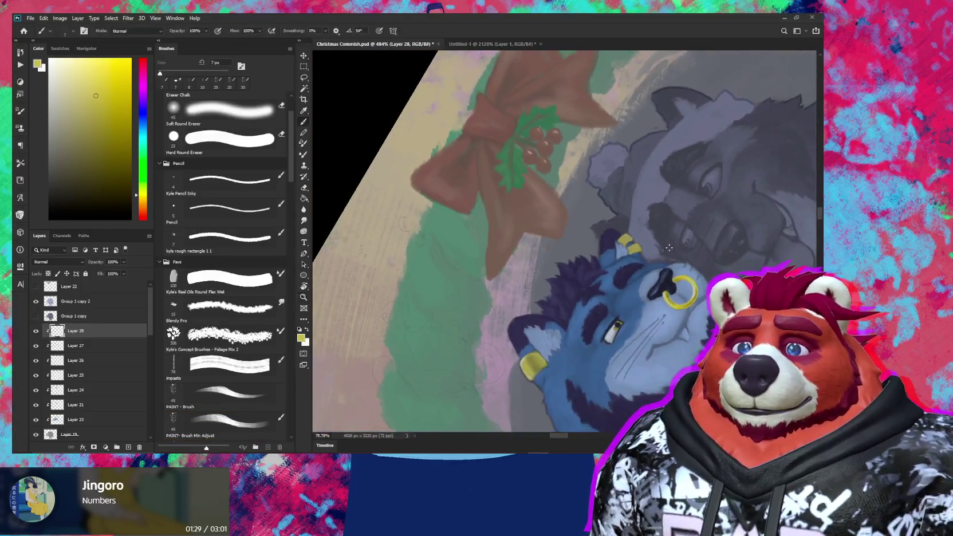
key("b")
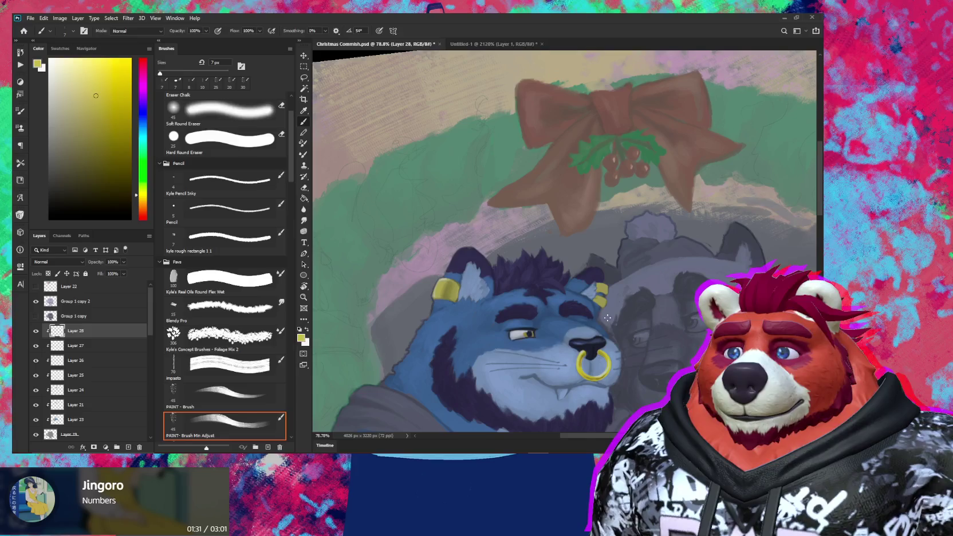
scroll(597, 314, "up", 3)
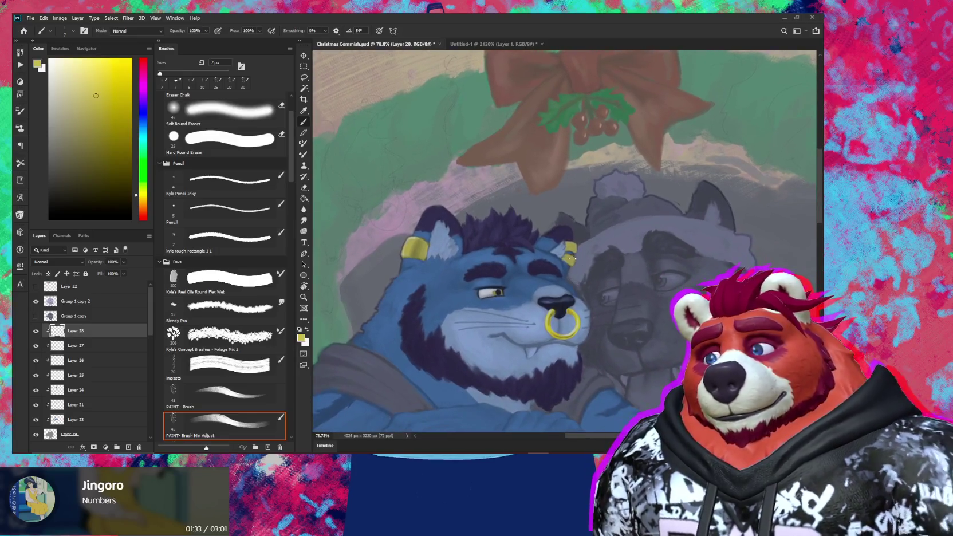
scroll(597, 314, "up", 3)
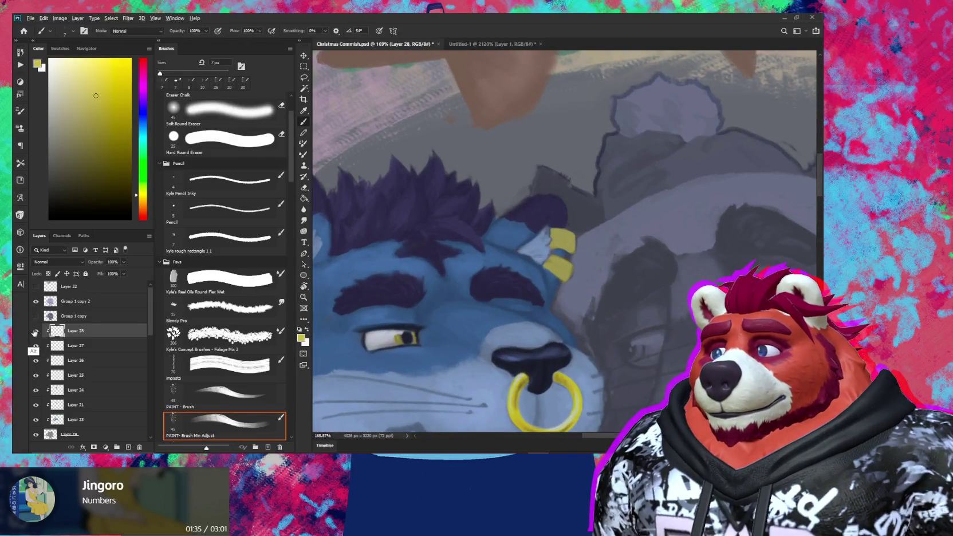
left_click(36, 330, "alt")
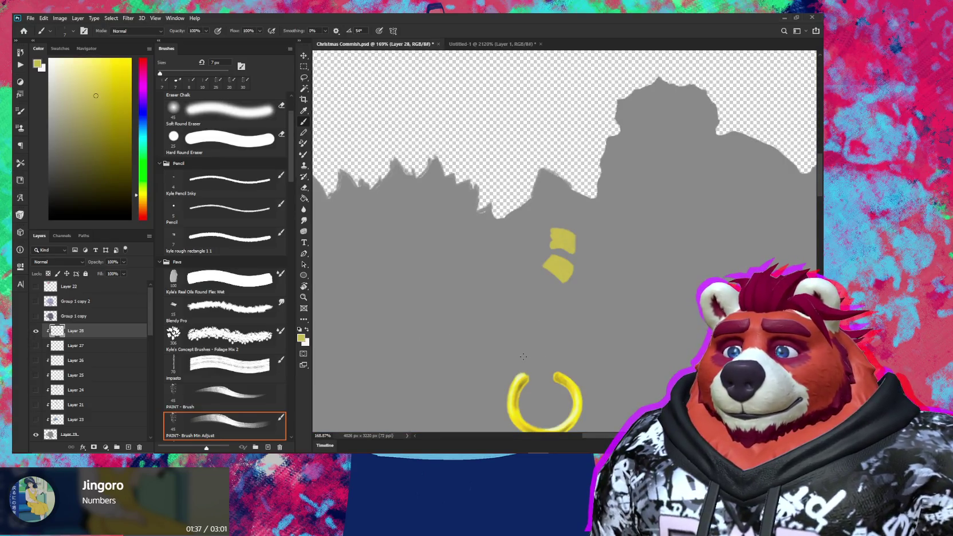
mouse_move(506, 345)
left_mouse_down()
mouse_move(632, 346)
mouse_move(625, 339)
left_mouse_up()
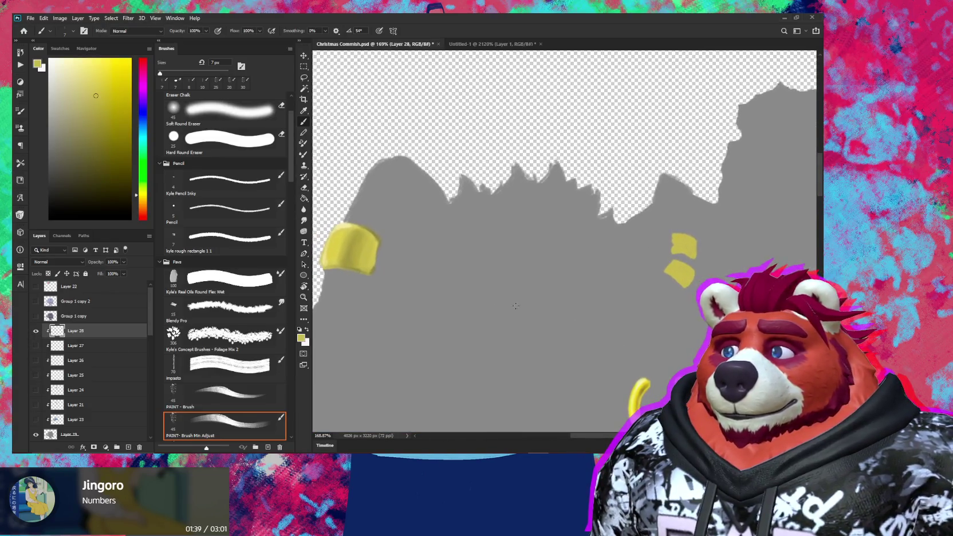
left_click(352, 255, "alt")
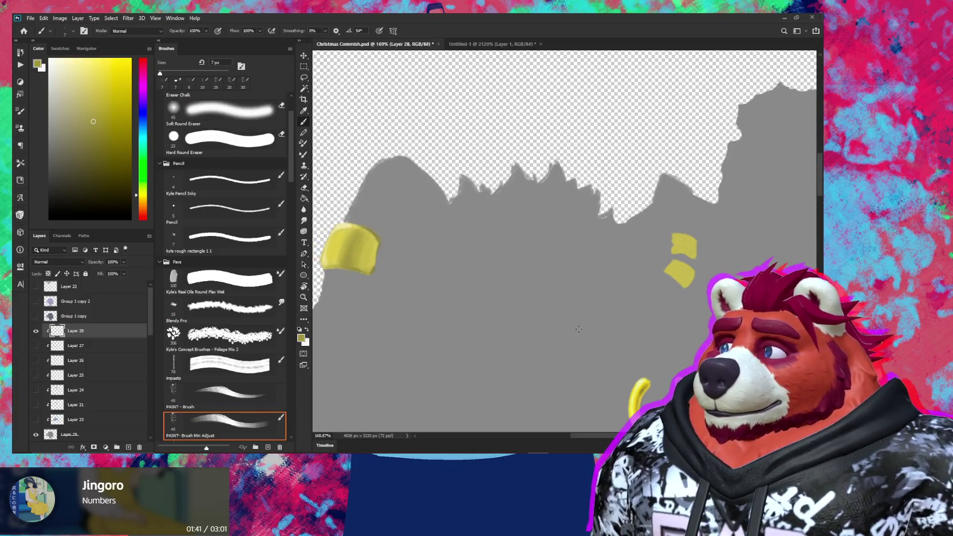
mouse_move(677, 303)
left_mouse_down()
mouse_move(601, 289)
mouse_move(617, 218)
mouse_move(607, 201)
left_mouse_up()
key("bracketright")
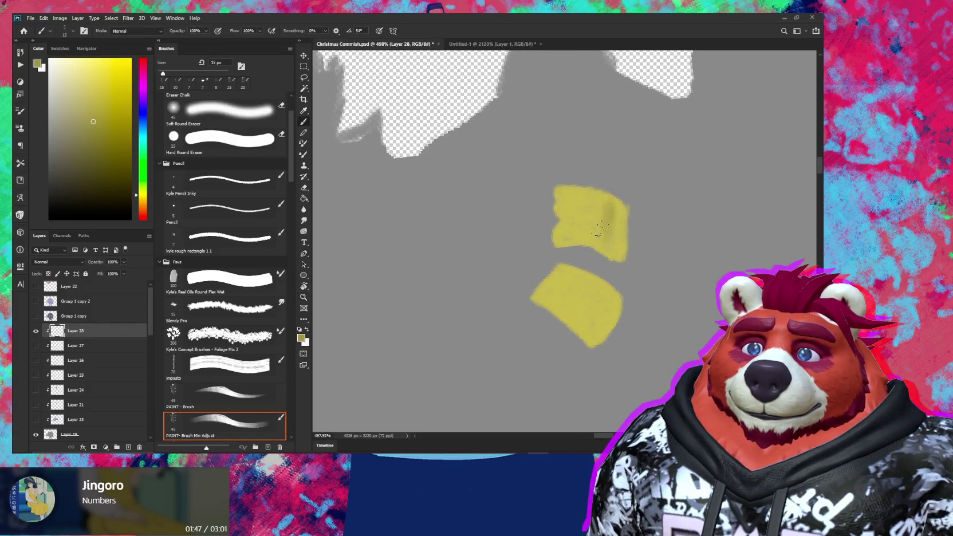
Step: Shade the upper yellow band with a darker stroke, sampling olive and band tones
left_click_drag(598, 217, 610, 203)
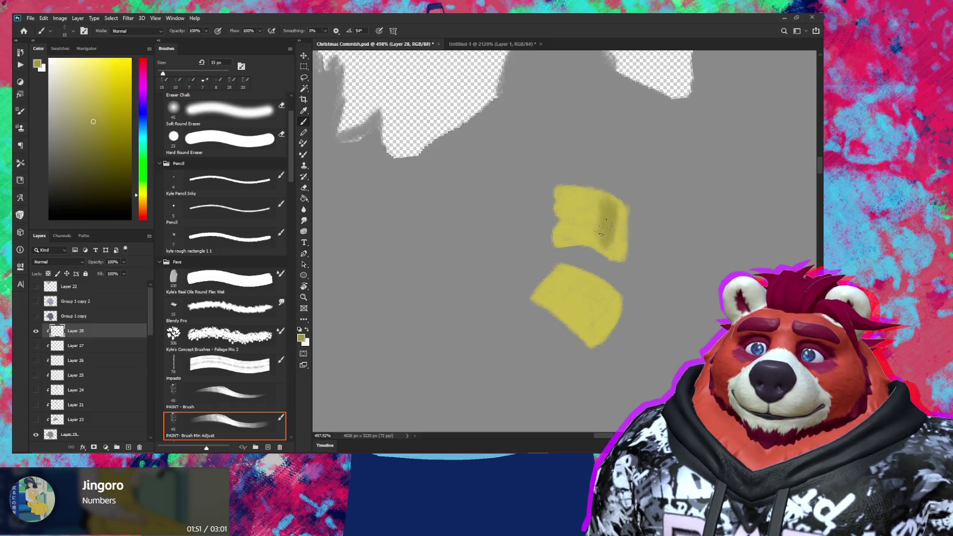
left_click(573, 246, "alt")
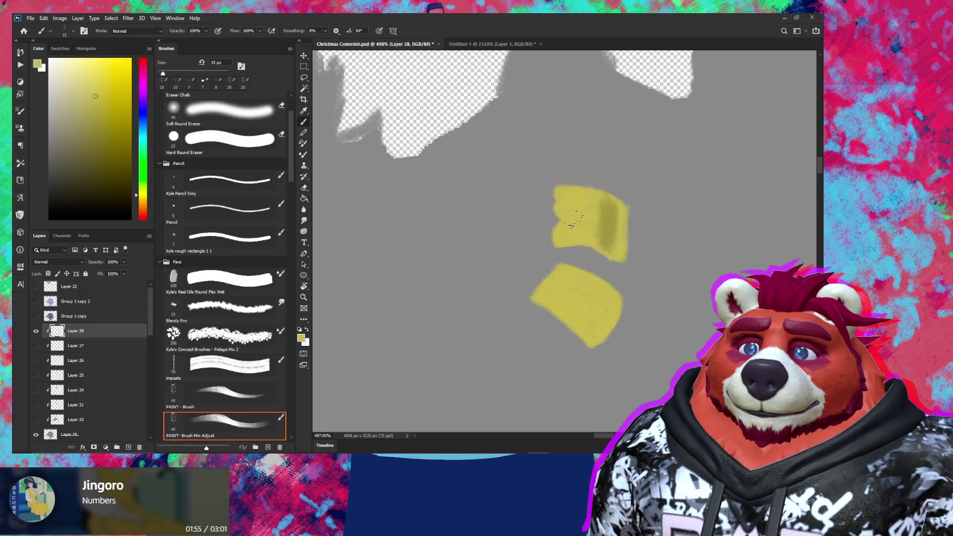
left_click(612, 223, "alt")
key("bracketleft")
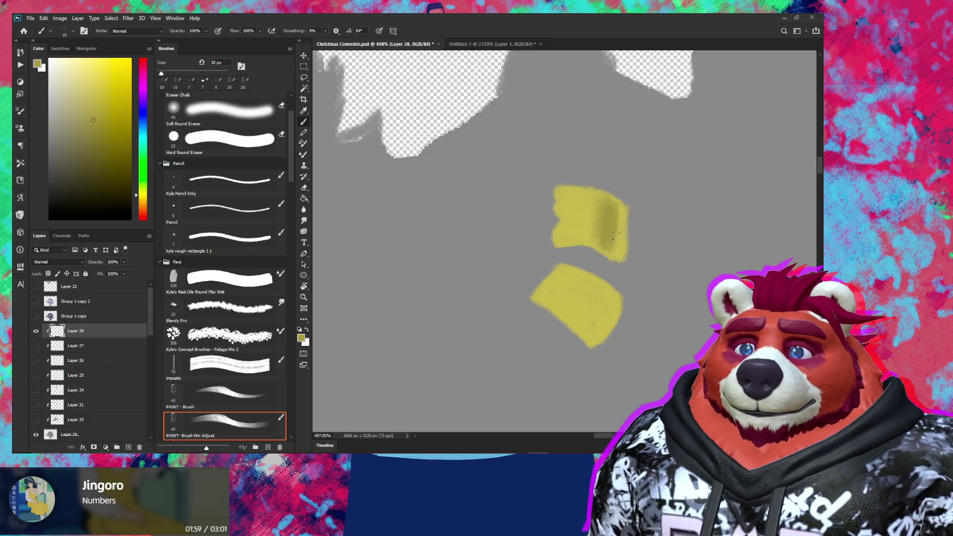
left_click(603, 221, "alt")
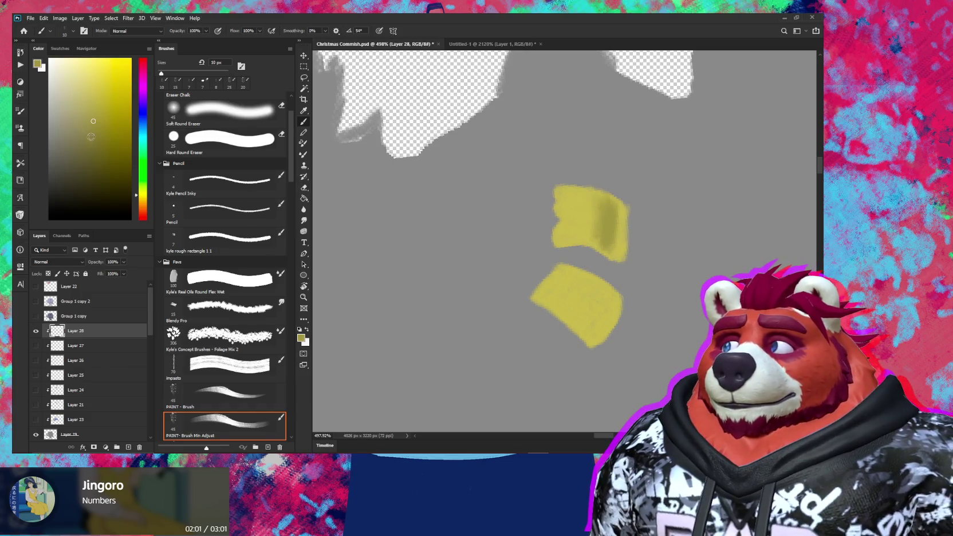
left_click(86, 138)
Step: Refine the band's shading at a rotated angle with an 8 px brush, then pick a lighter yellow
key("r")
mouse_move(667, 242)
left_mouse_down()
mouse_move(646, 178)
mouse_move(630, 164)
left_mouse_up()
key("bracketleft")
key("bracketleft")
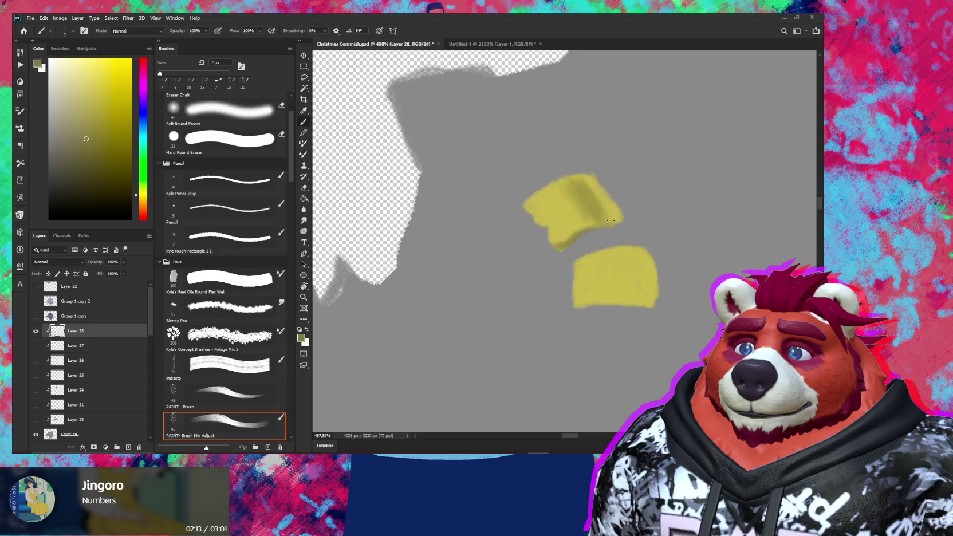
left_click_drag(609, 221, 627, 232)
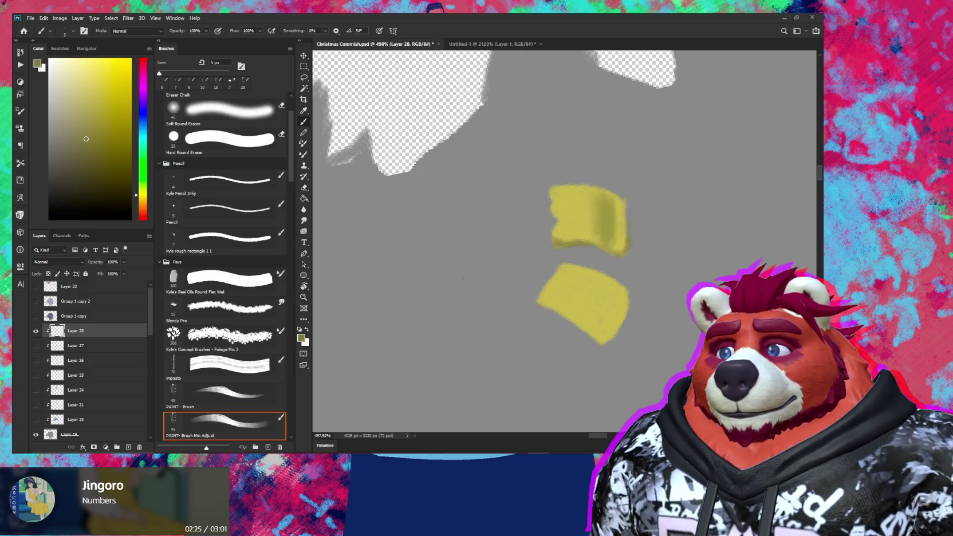
left_click(600, 229, "alt")
key("bracketright")
key("bracketright")
left_click(588, 224, "alt")
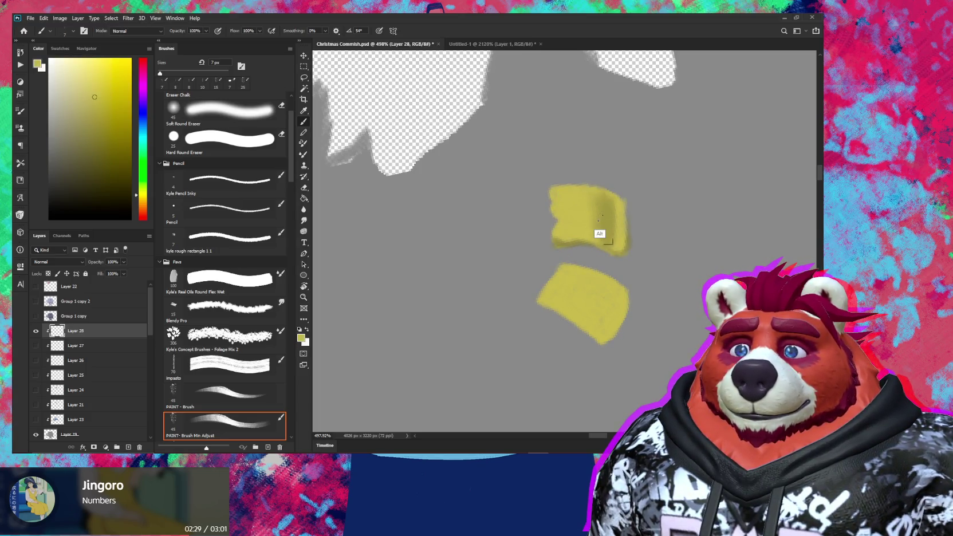
mouse_move(522, 256)
left_mouse_down()
mouse_move(462, 273)
mouse_move(563, 268)
left_mouse_up()
left_click(482, 299, "alt")
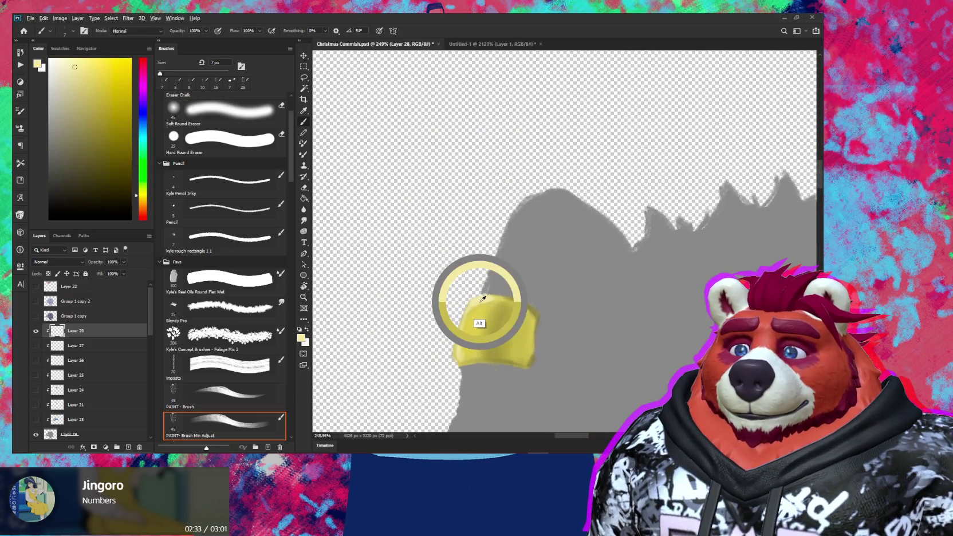
Step: Tilt the view about 37° and sample olive and darker yellows from the upper patch
mouse_move(615, 315)
left_mouse_down()
mouse_move(453, 296)
mouse_move(515, 286)
left_mouse_up()
key("r")
mouse_move(687, 221)
left_mouse_down()
mouse_move(650, 150)
mouse_move(618, 172)
left_mouse_up()
key("z")
key("b")
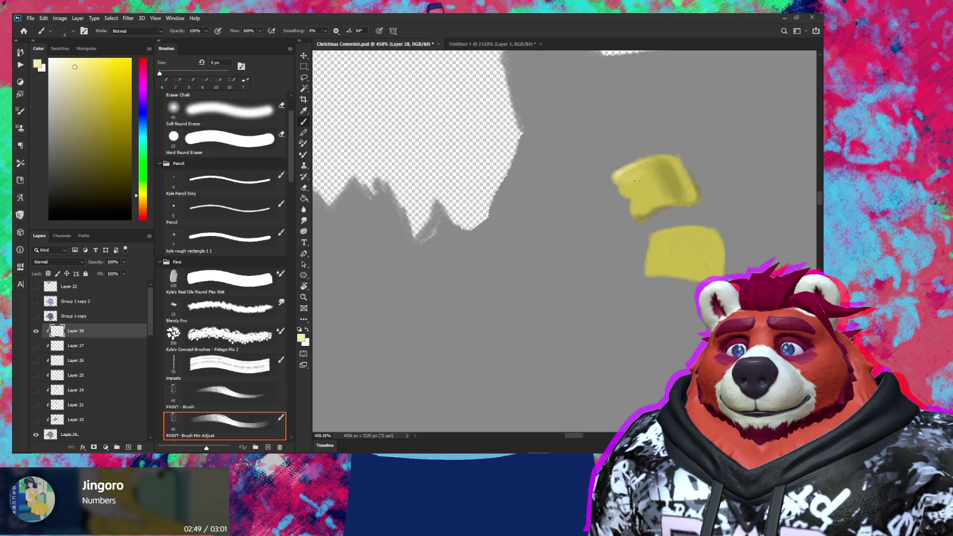
left_click(640, 177, "alt")
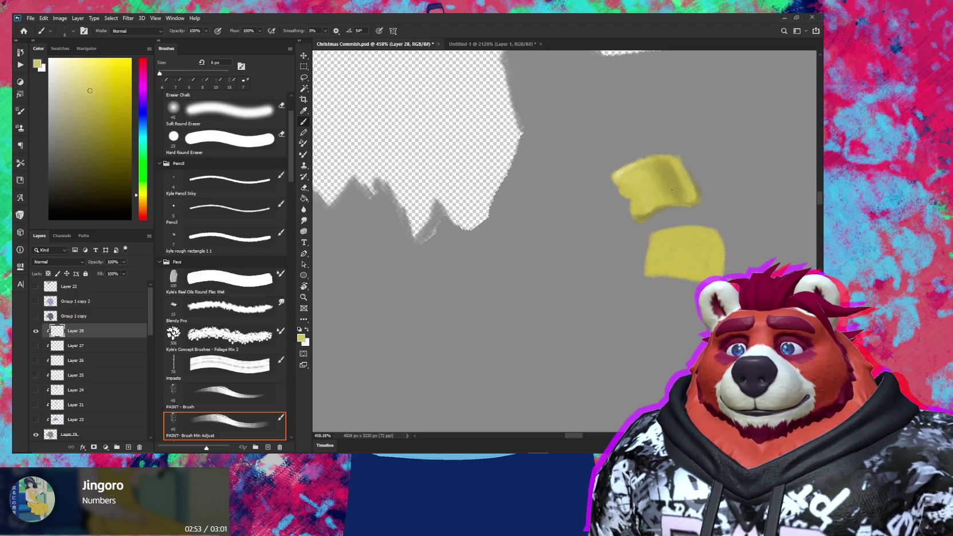
left_click(643, 172, "alt")
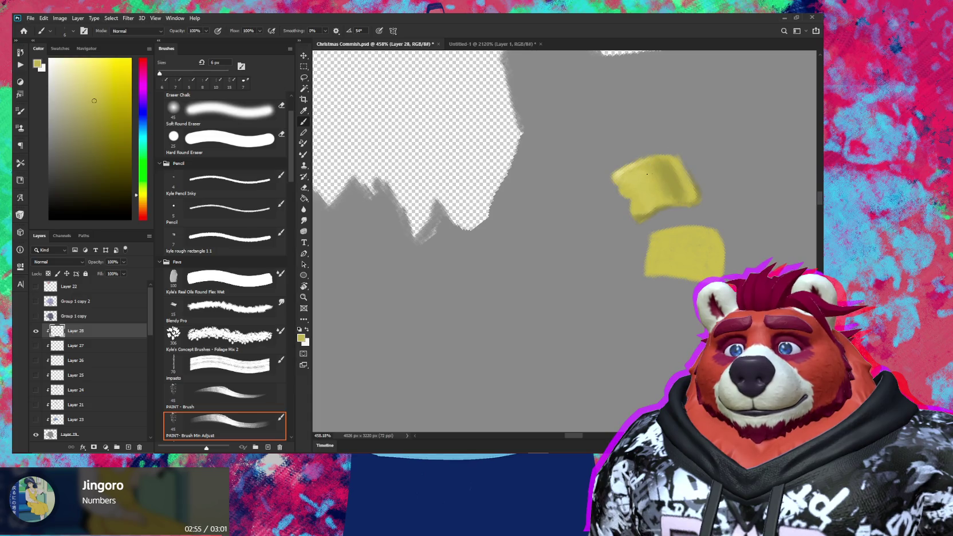
left_click(667, 203, "alt")
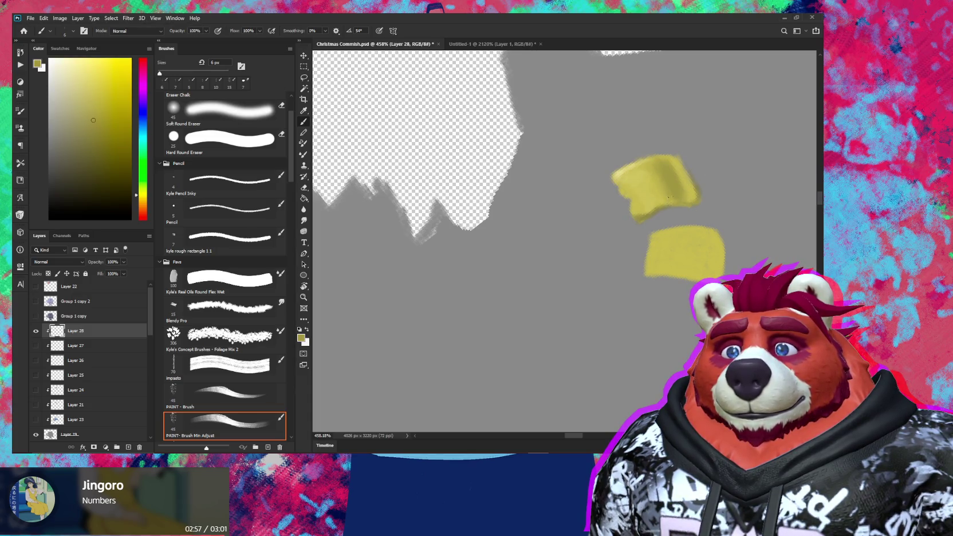
key("bracketright")
key("bracketright")
Step: Build lighter highlights and olive shading on the upper patch with a 5-7 px brush and brief eraser touch-ups
left_click(666, 199, "alt")
left_click(665, 200, "alt")
left_click_drag(650, 199, 617, 191)
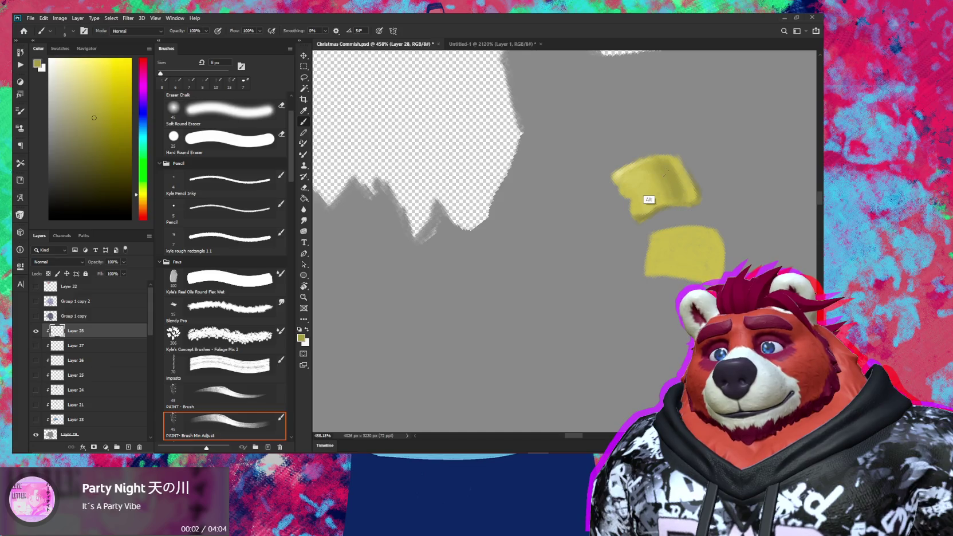
key("bracketleft")
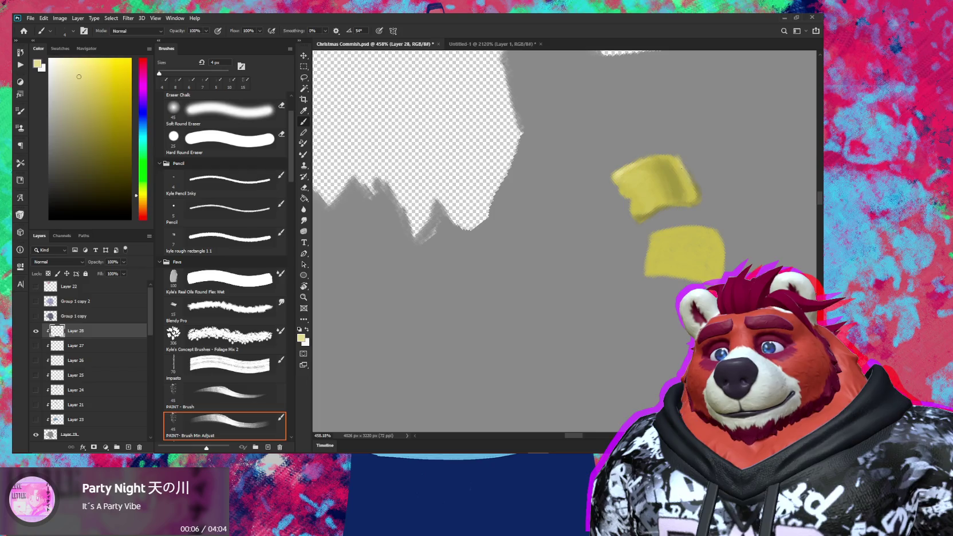
key("bracketright")
key("bracketright")
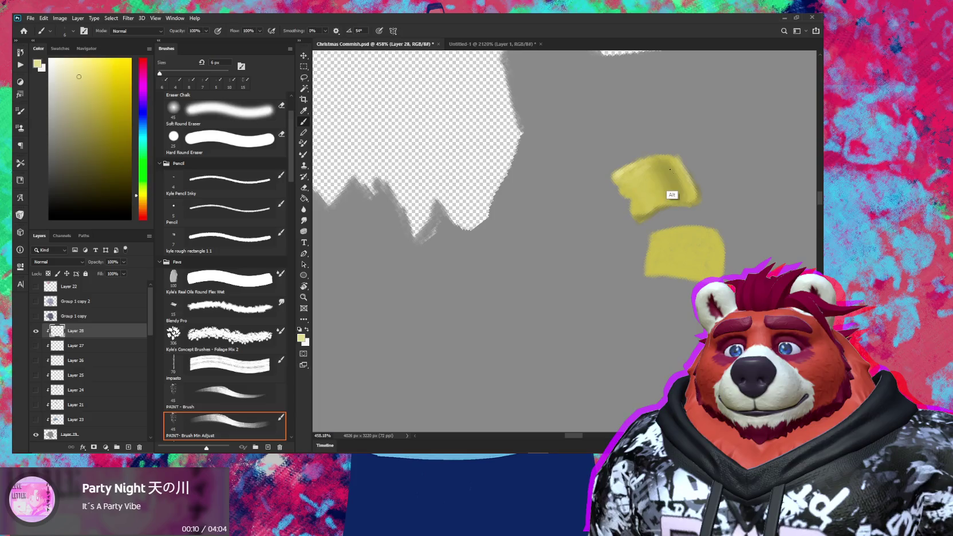
left_click(640, 168, "alt")
left_click(647, 167, "alt")
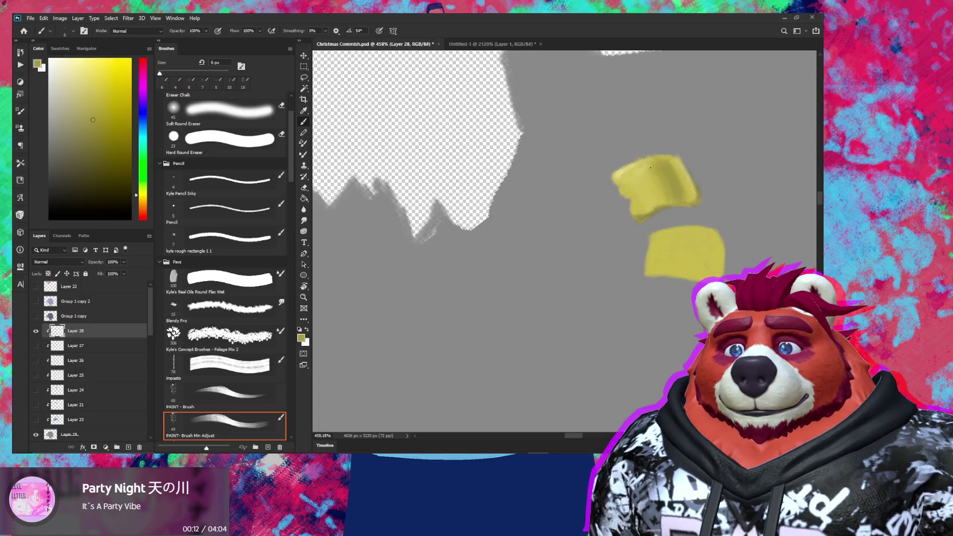
key("bracketleft")
left_click(647, 209, "alt")
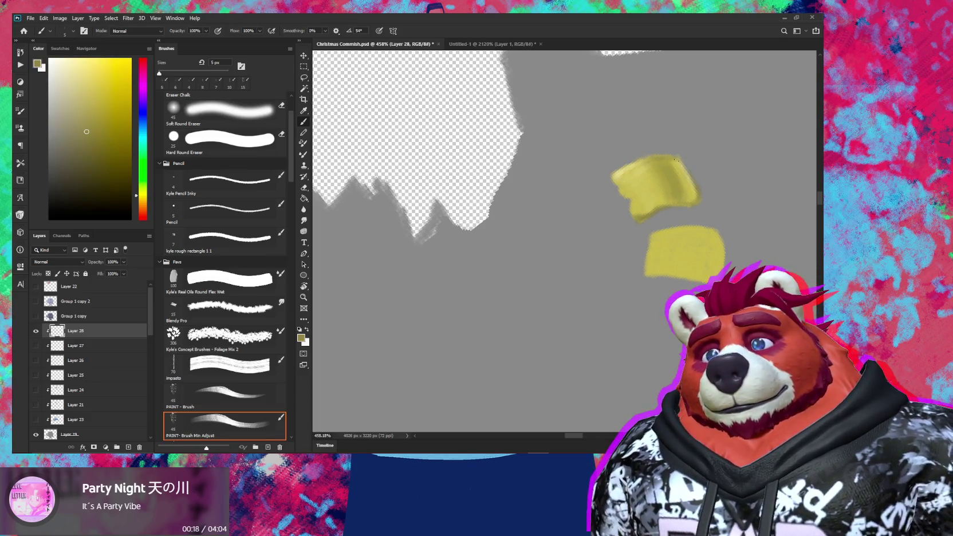
key("e")
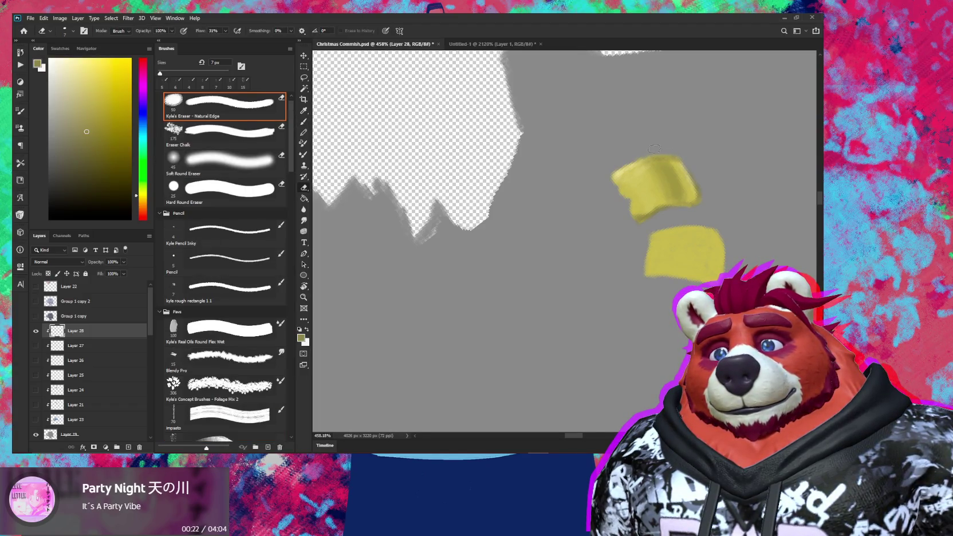
key("b")
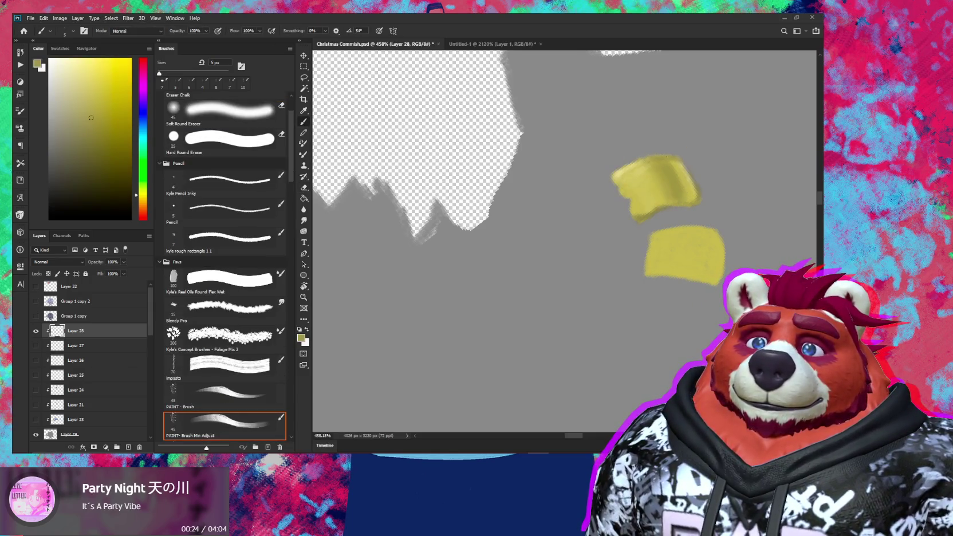
scroll(677, 157, "down", 5)
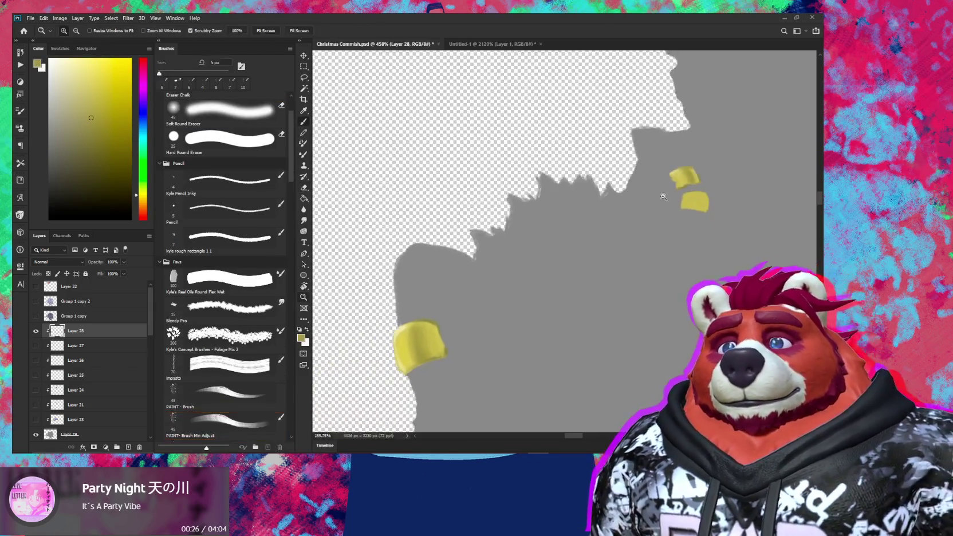
Step: Rotate and zoom the canvas onto the yellow patches and enlarge the brush to 7 px
key("r")
left_click_drag(573, 188, 564, 241)
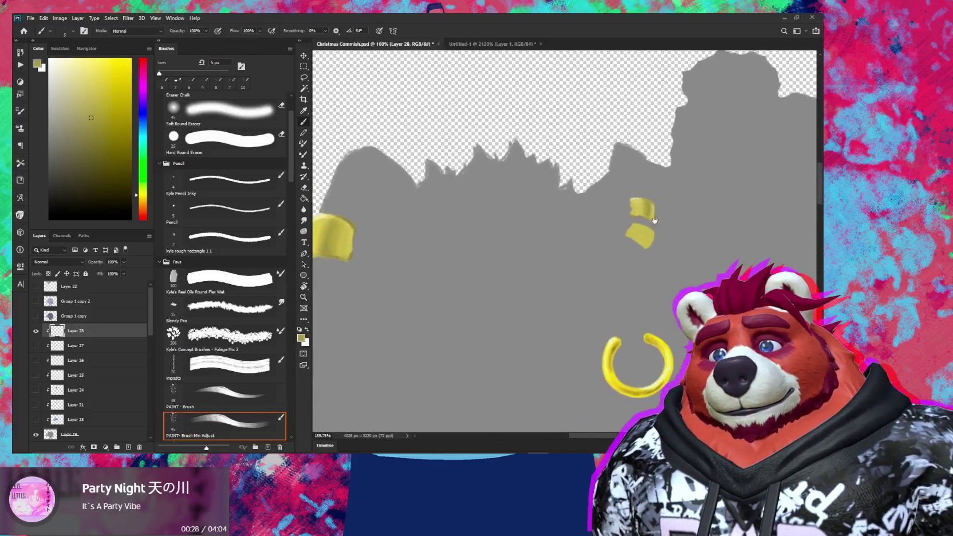
scroll(674, 219, "up", 5)
scroll(674, 219, "up", 3)
scroll(675, 219, "down", 3)
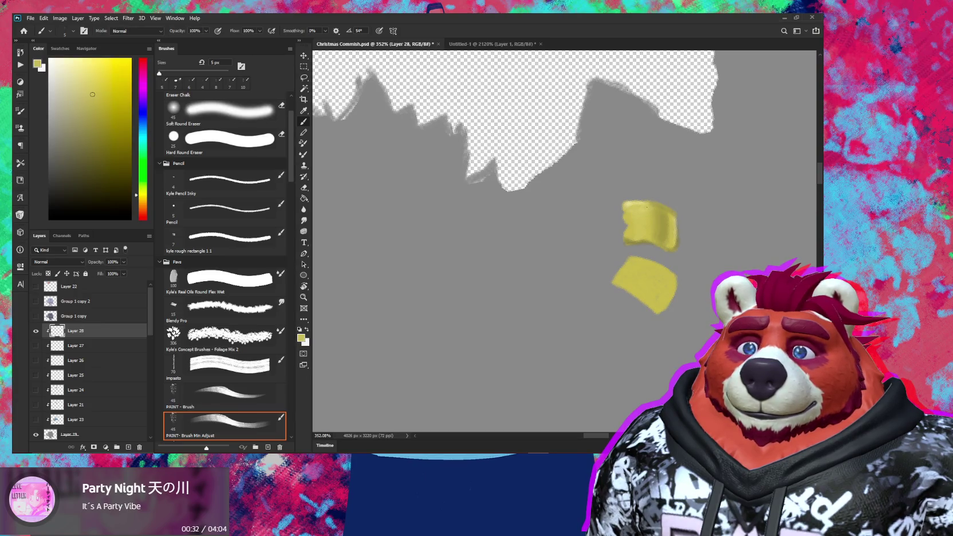
key("r")
left_click(658, 256)
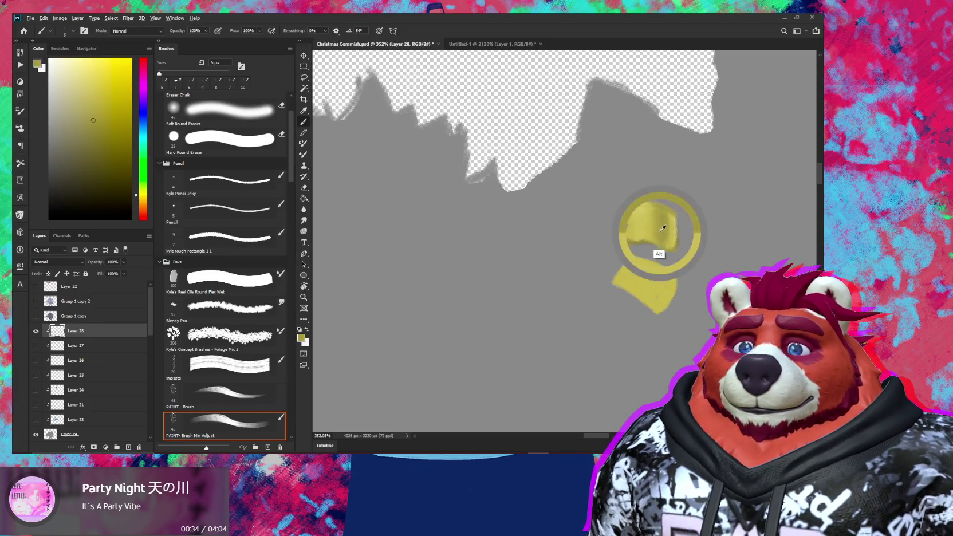
scroll(688, 235, "up", 1)
scroll(648, 196, "up", 1)
key("b")
scroll(658, 208, "up", 1)
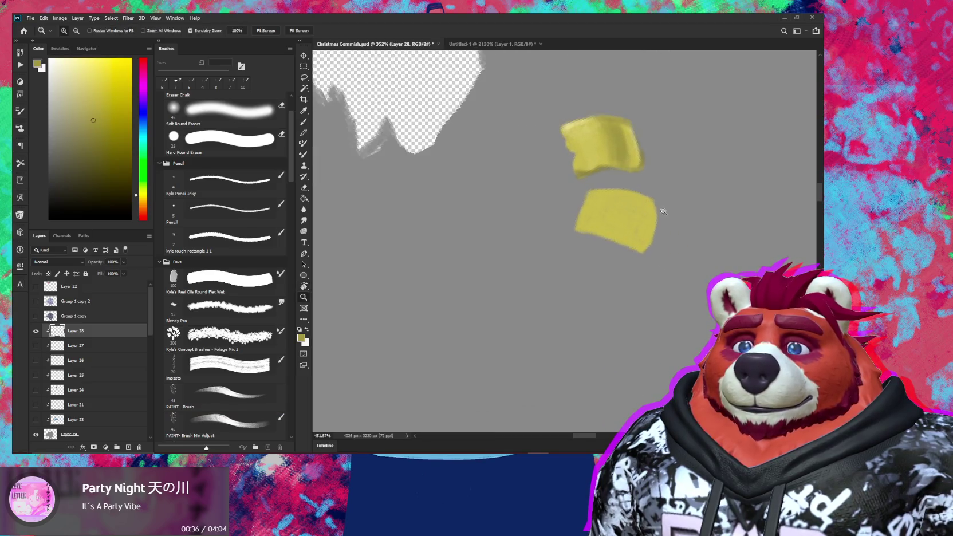
key("bracketright")
key("bracketright")
key("bracketright")
key("bracketright")
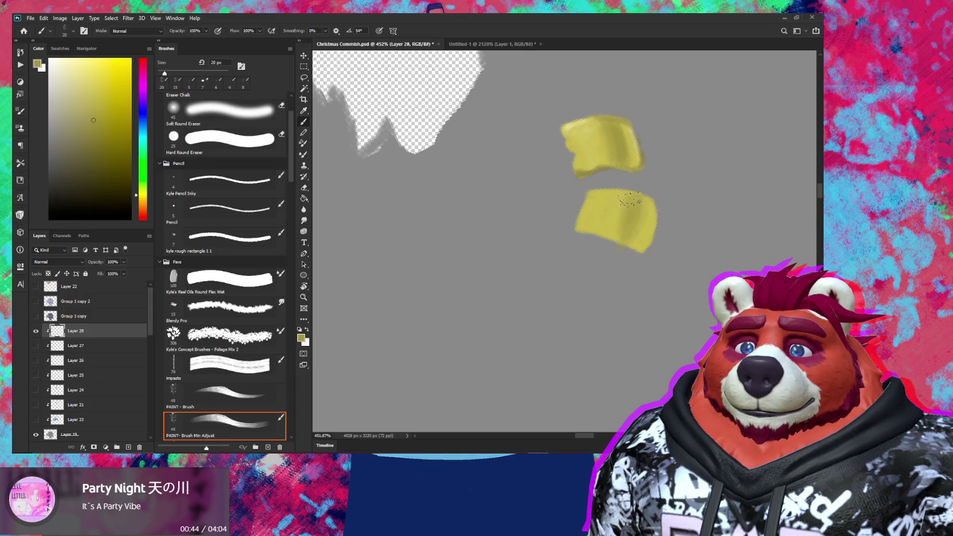
Step: Rotate the view to about -57° and paint the upper patch with sampled yellows at 7–15 px
key("r")
left_click_drag(690, 183, 636, 135)
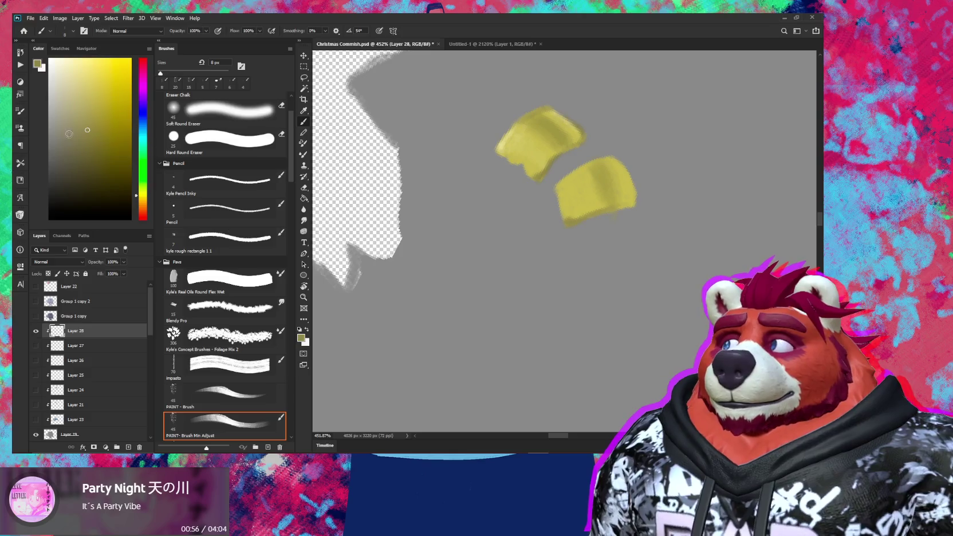
key("bracketleft")
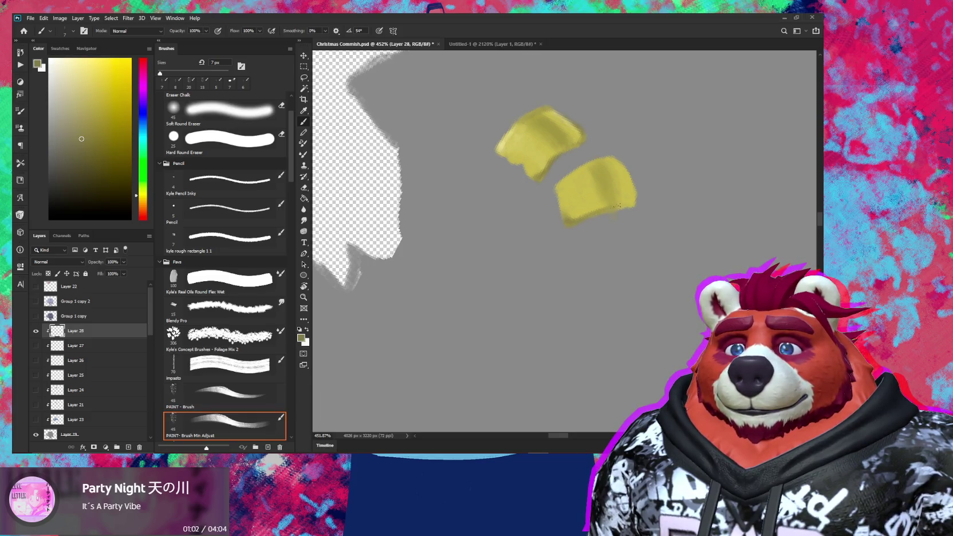
left_click_drag(656, 191, 648, 237)
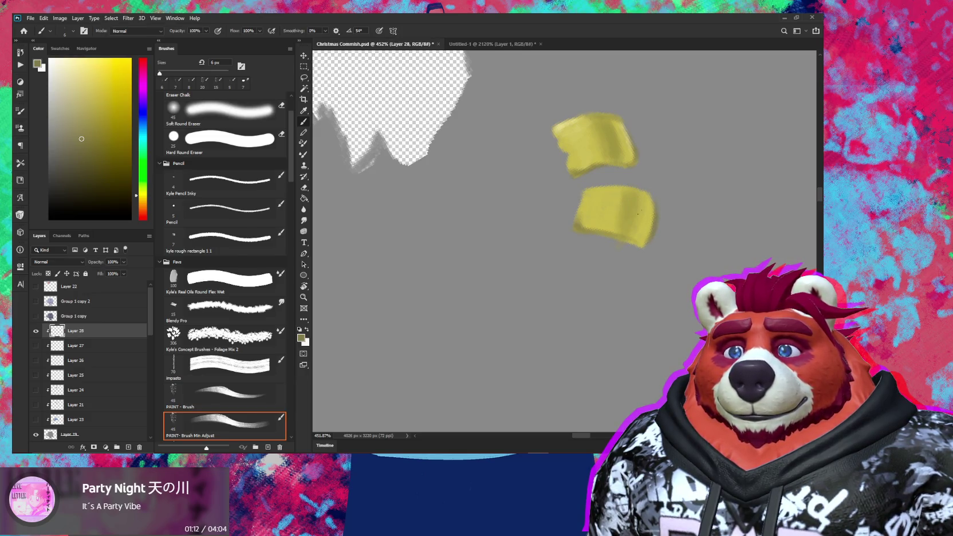
left_click(628, 209, "alt")
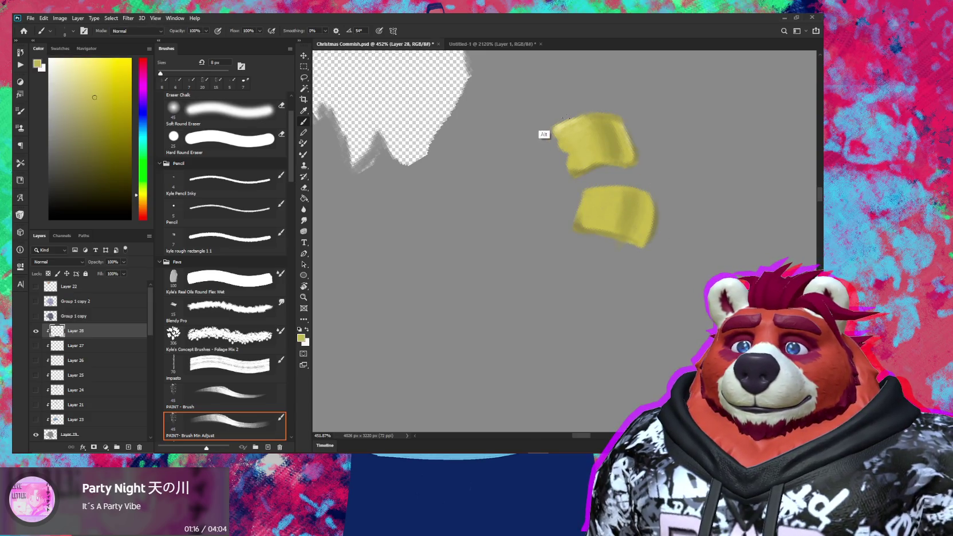
left_click(560, 127, "alt")
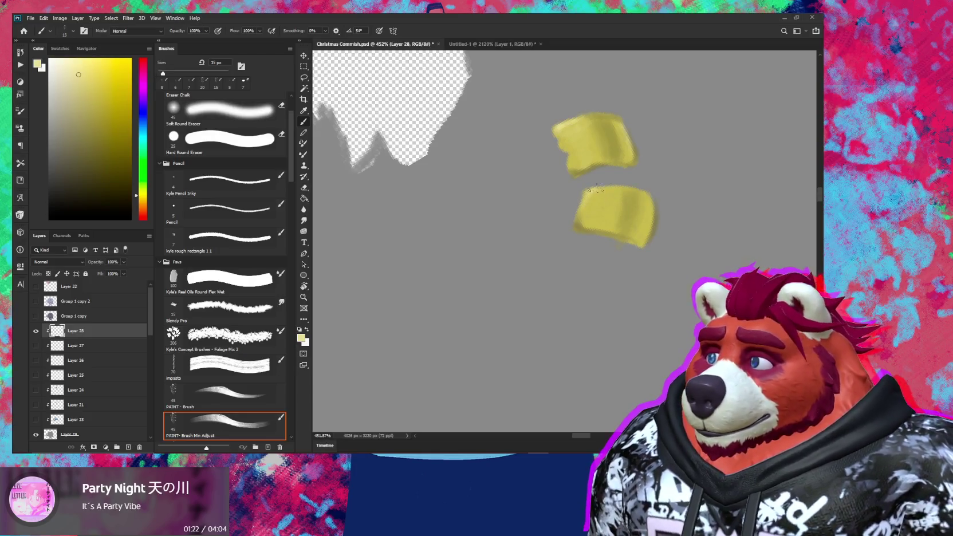
key("bracketright")
key("bracketright")
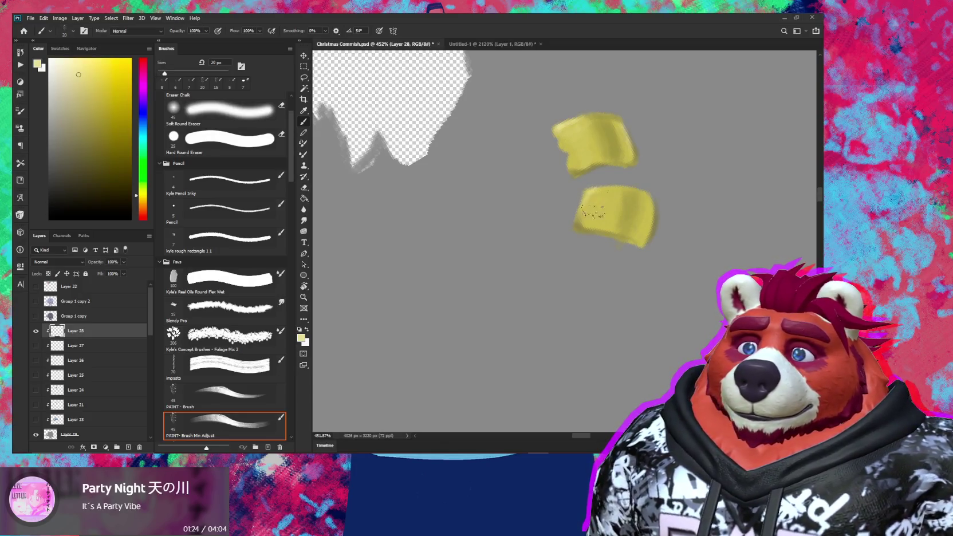
Step: Shade the lower patch with sampled darker and lighter yellows, then zoom out to the ring
left_click(602, 198, "alt")
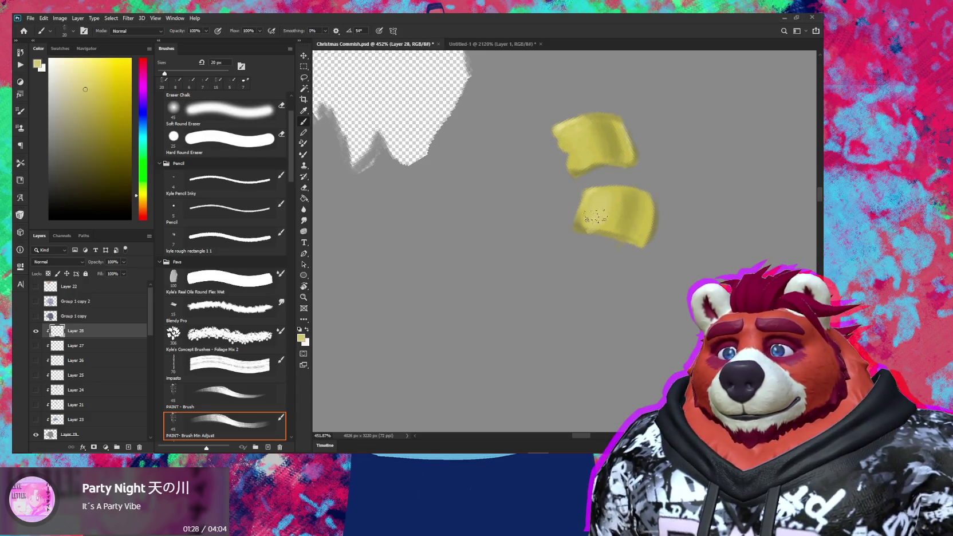
left_click(585, 224, "alt")
left_click_drag(585, 224, 575, 210)
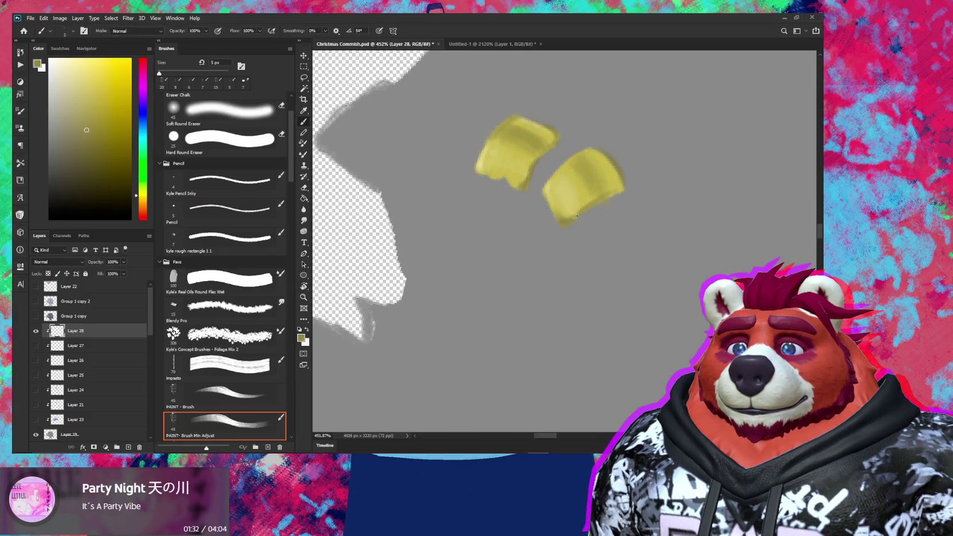
left_click_drag(619, 197, 599, 222)
left_click(599, 223, "alt")
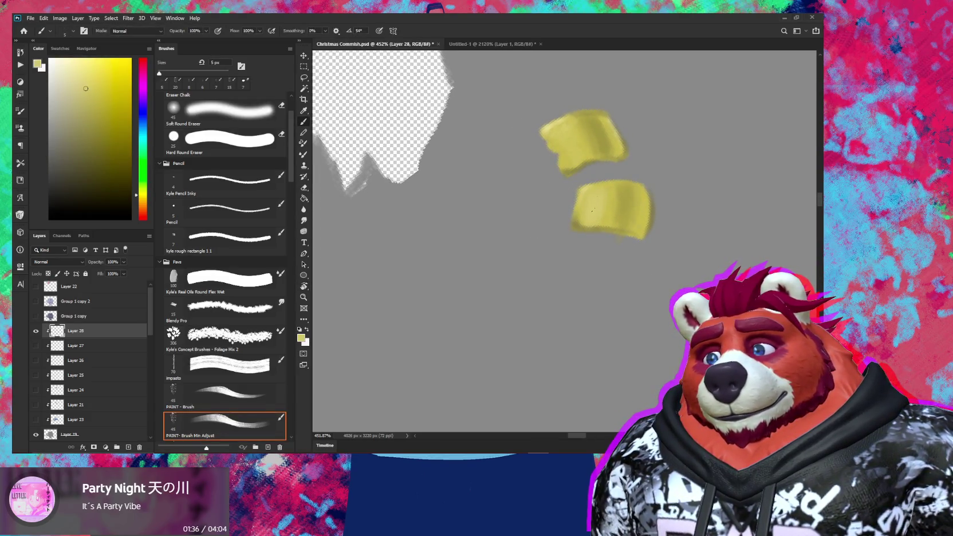
key("z")
left_click_drag(641, 203, 578, 233)
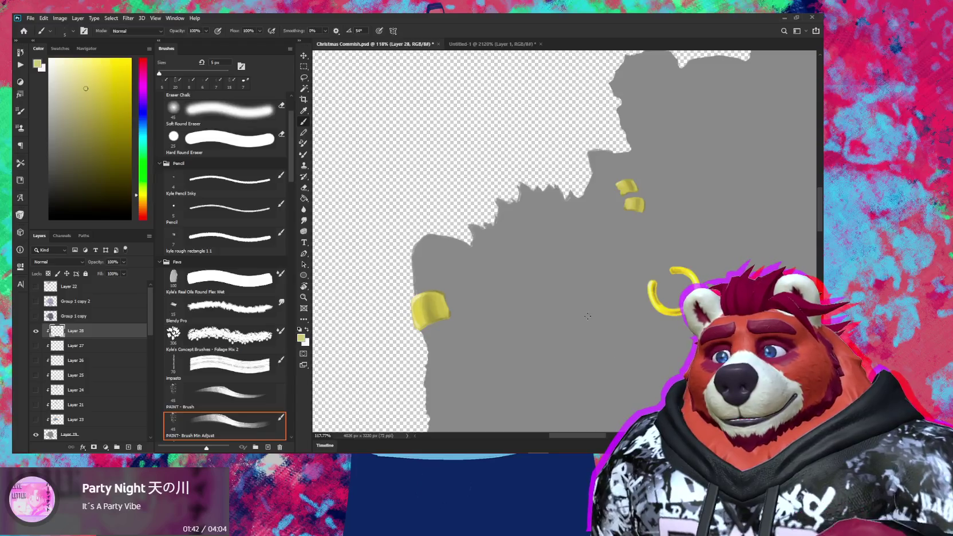
left_click_drag(597, 342, 519, 296)
Step: Lasso the yellow ring and slightly lower its saturation with Hue/Saturation (Ctrl+U), then deselect
left_click_drag(590, 255, 671, 210)
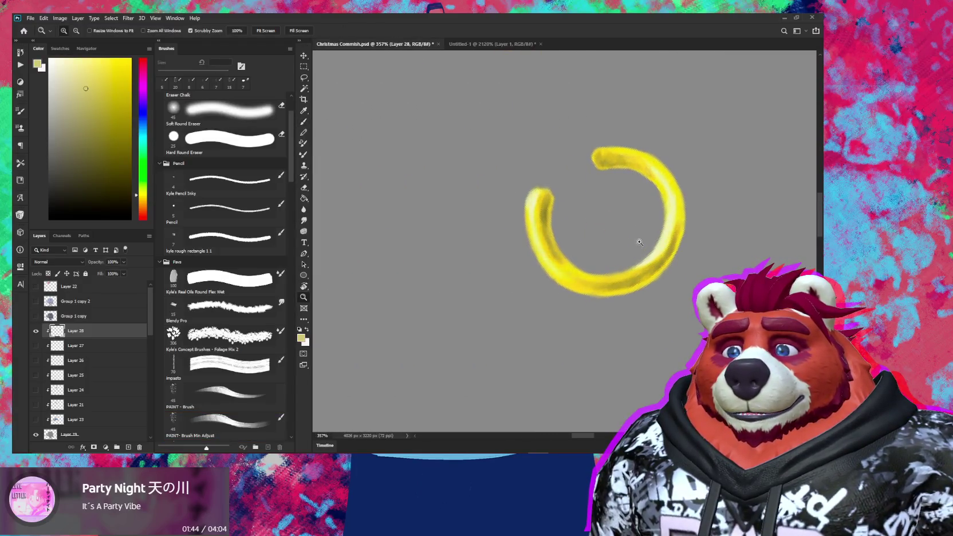
key("l")
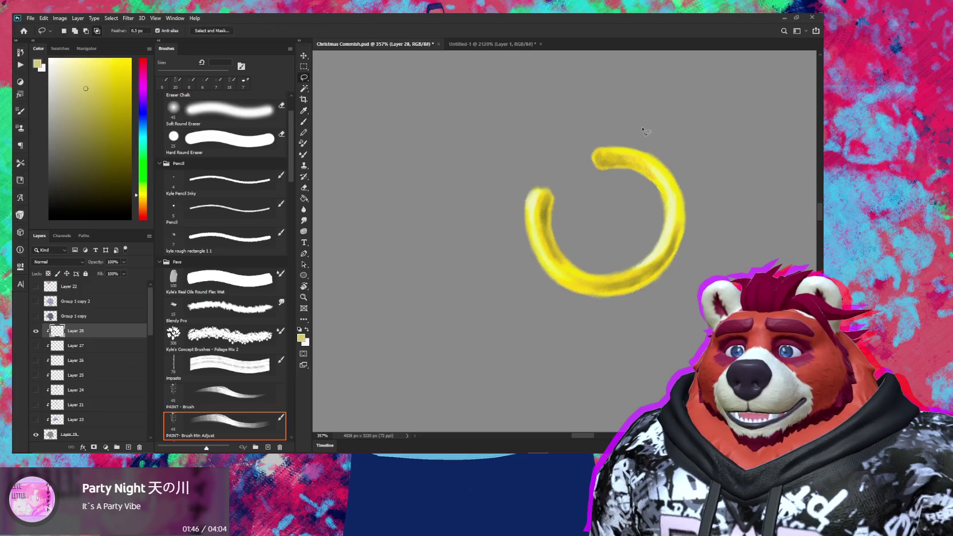
left_click_drag(623, 122, 608, 82)
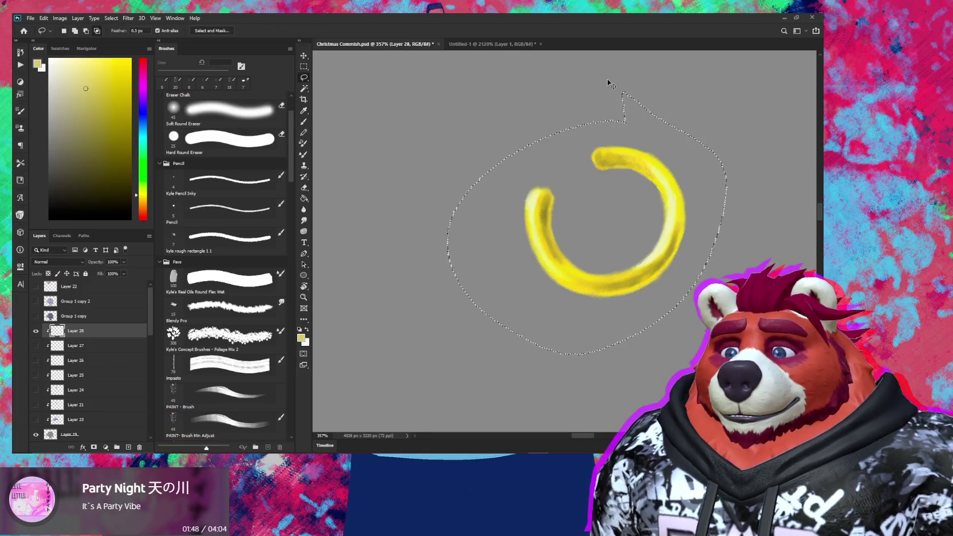
key("ctrl+u")
left_click_drag(115, 258, 103, 262)
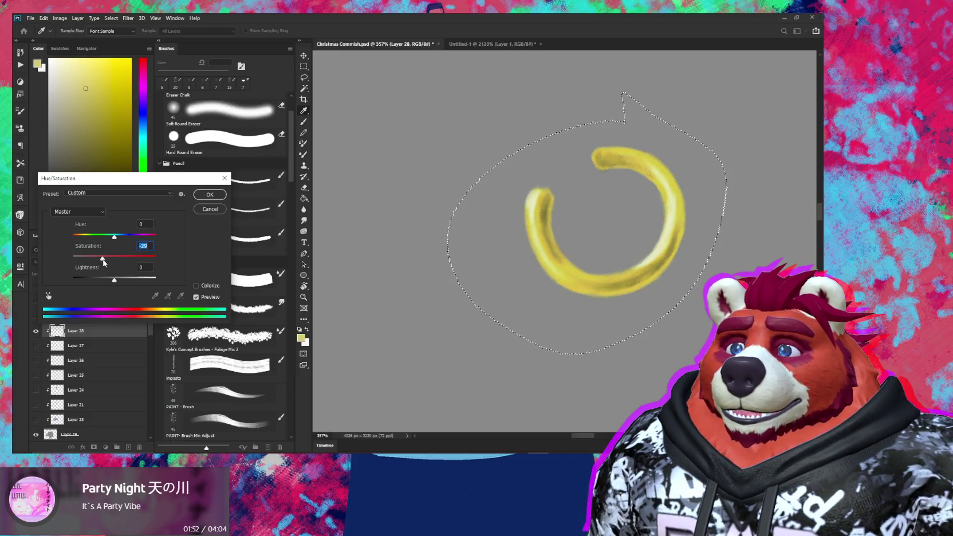
left_click(209, 195)
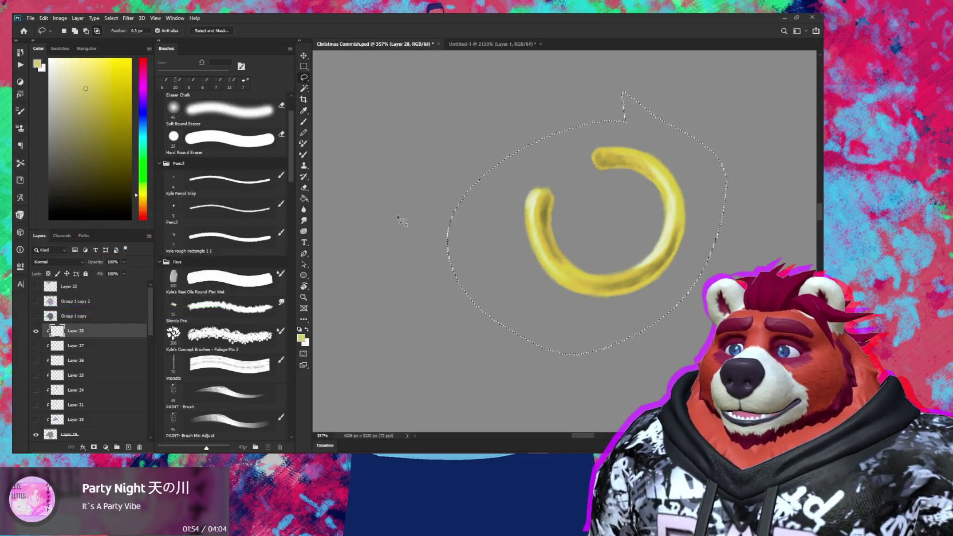
key("l")
scroll(630, 263, "down", 5)
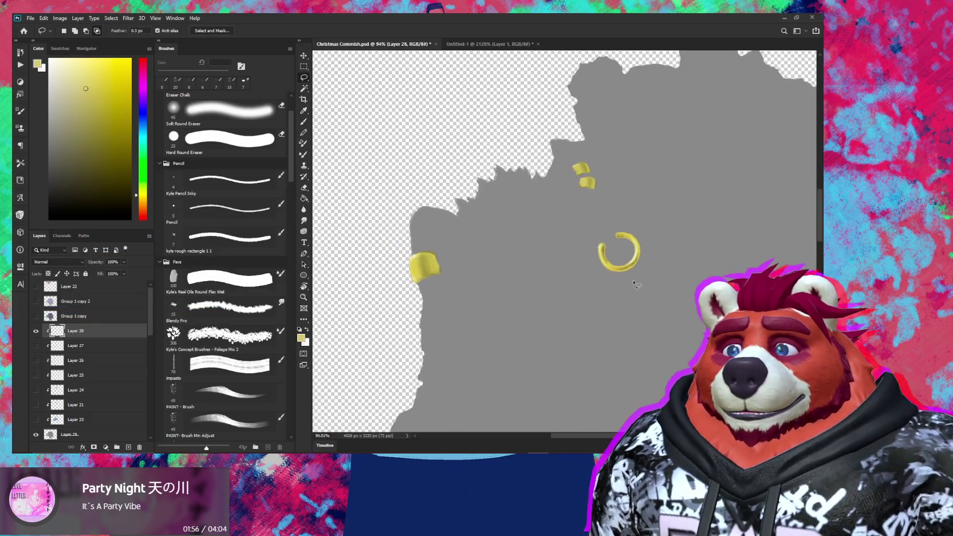
Step: Smudge the ring's lower-right edge smooth with a 7 px Smudge brush
scroll(635, 269, "up", 2)
scroll(633, 258, "up", 3)
scroll(631, 254, "up", 3)
key("b")
key("s")
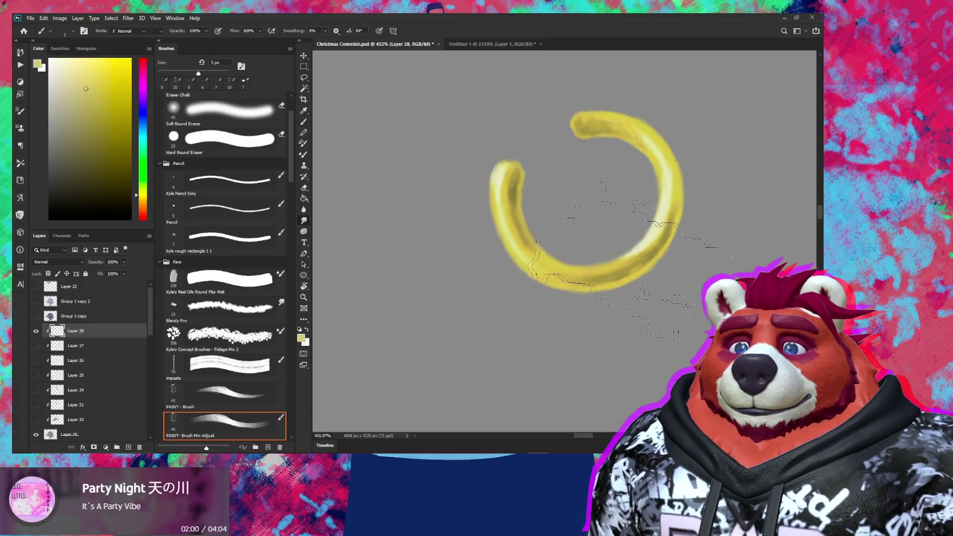
key("bracketleft")
key("bracketleft")
key("bracketleft")
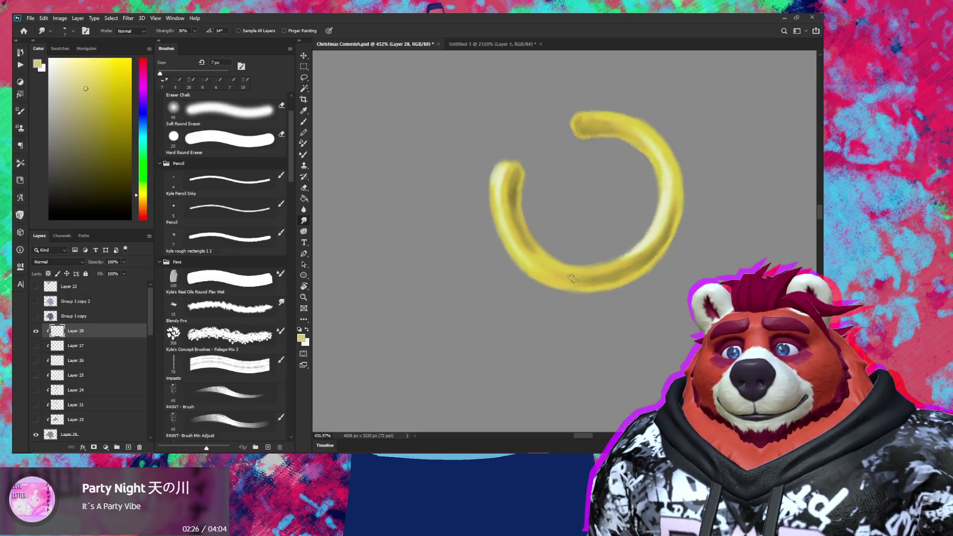
mouse_move(617, 275)
left_mouse_down()
mouse_move(640, 263)
mouse_move(592, 273)
left_mouse_up()
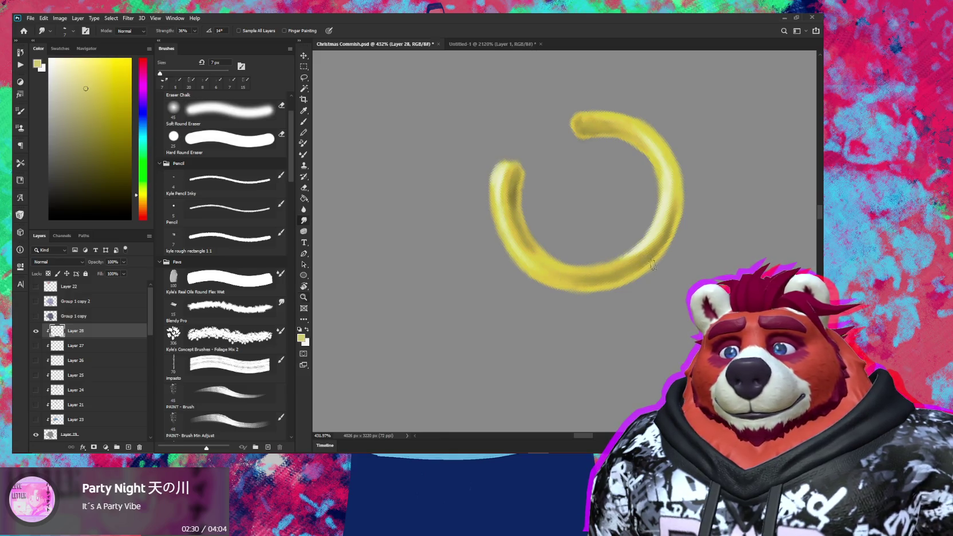
Step: Rotate the view about 28° clockwise and enlarge the smudge brush slightly for the other edges
scroll(652, 272, "down", 5)
scroll(652, 272, "down", 3)
left_click_drag(705, 277, 670, 342)
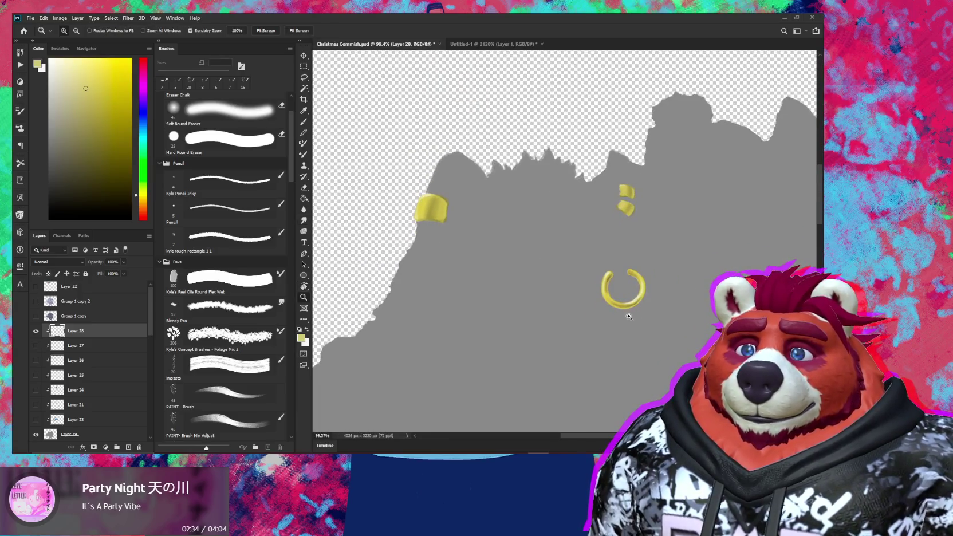
scroll(652, 252, "up", 5)
scroll(674, 232, "up", 2)
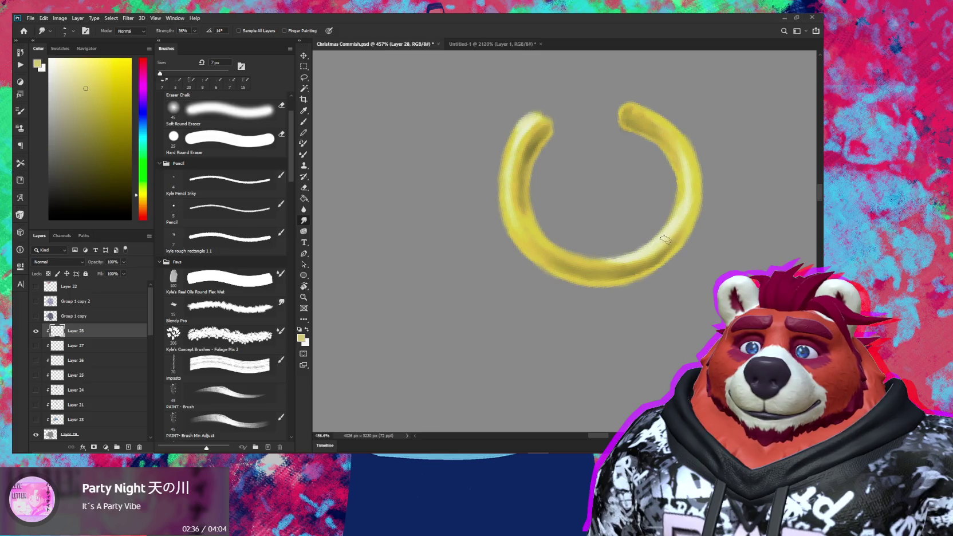
key("bracketright")
key("bracketright")
key("bracketright")
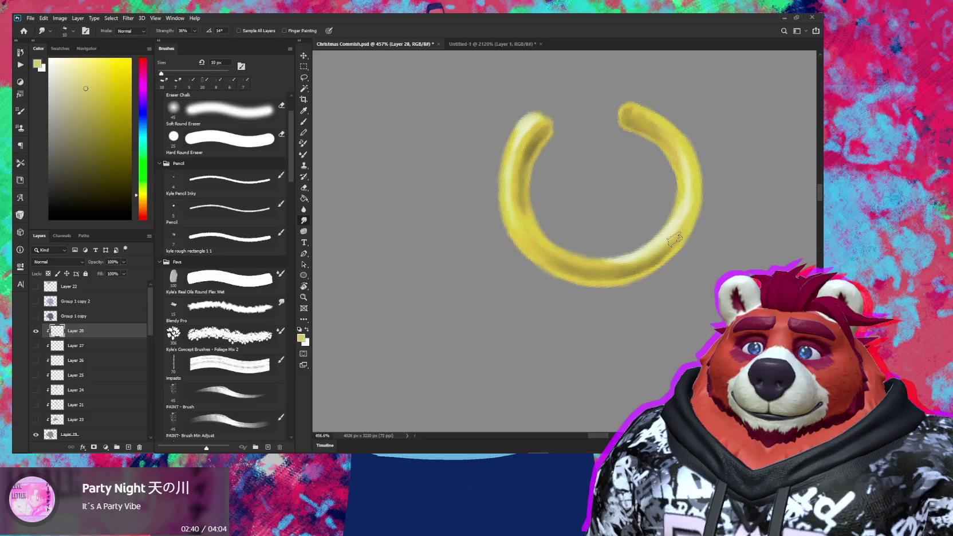
scroll(664, 247, "down", 5)
scroll(652, 252, "up", 4)
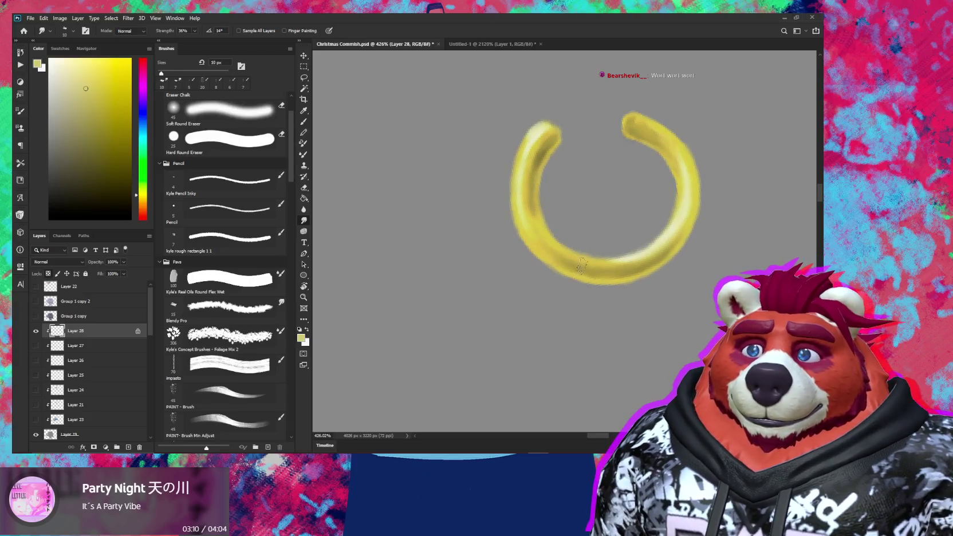
left_click(37, 331)
left_click(35, 332)
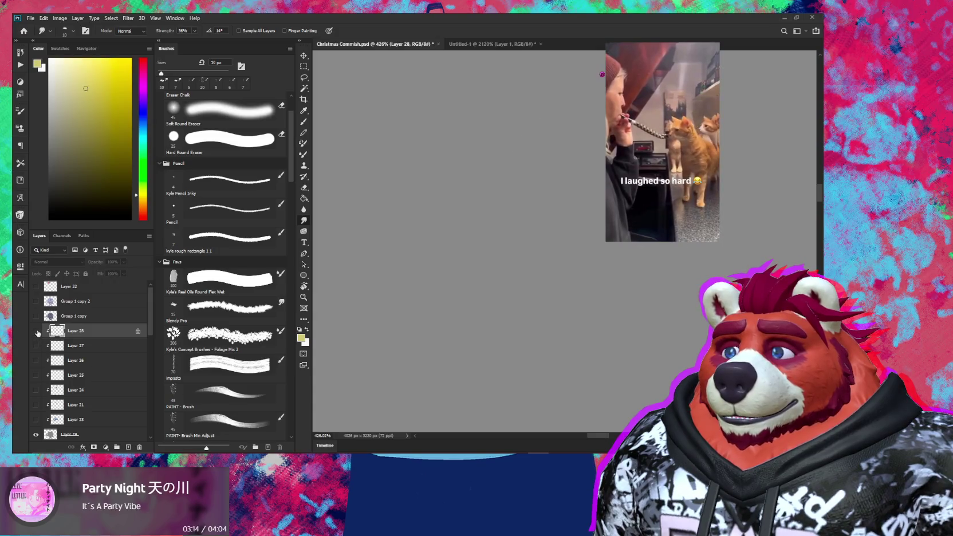
key("alt")
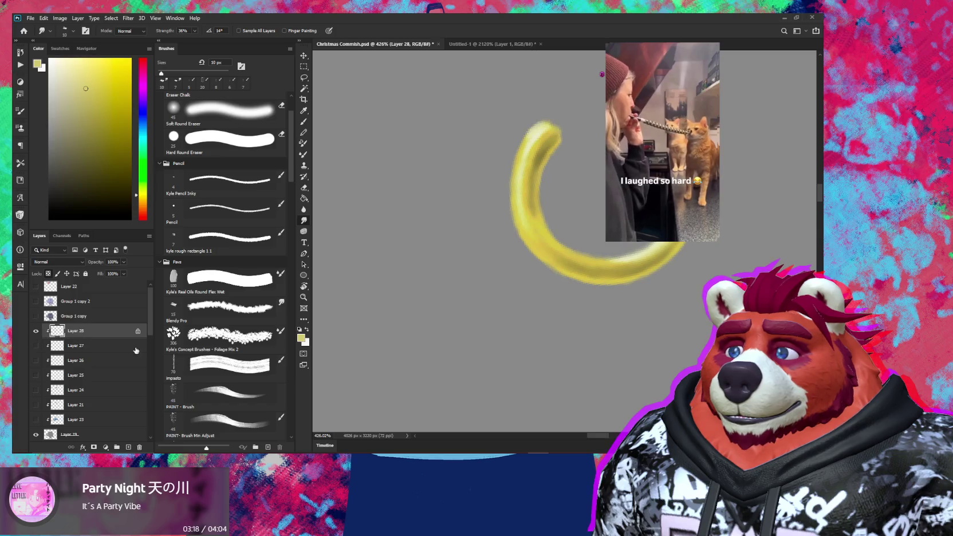
key("ctrl")
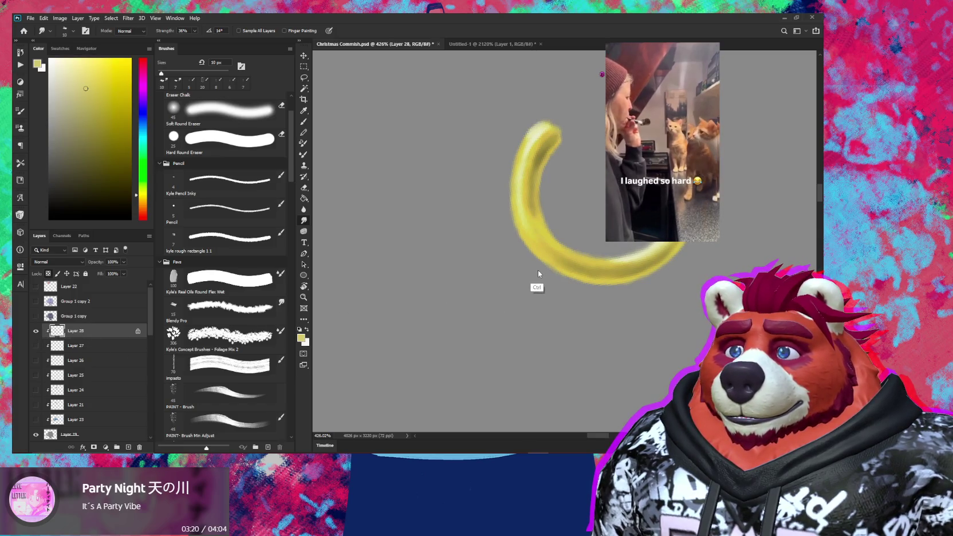
key("ctrl")
key("alt+Tab")
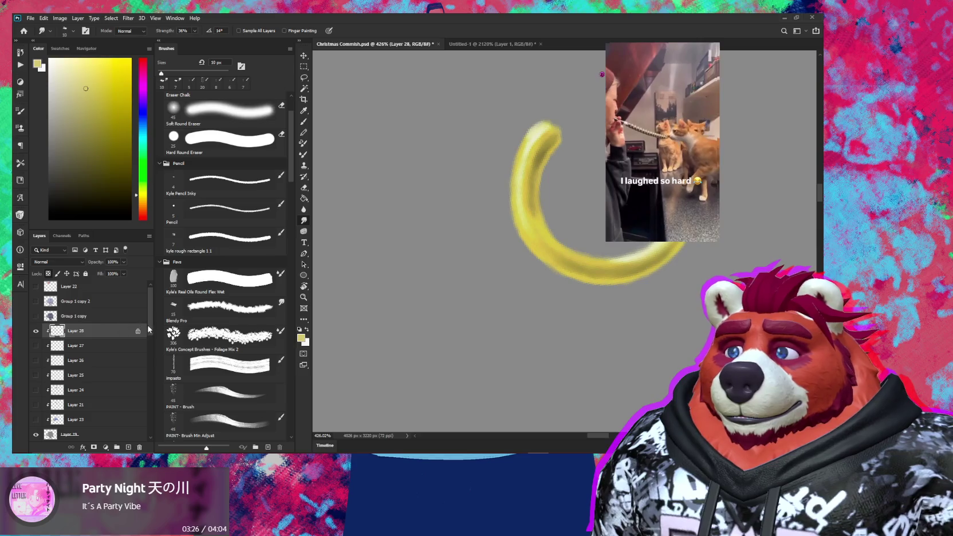
key("alt")
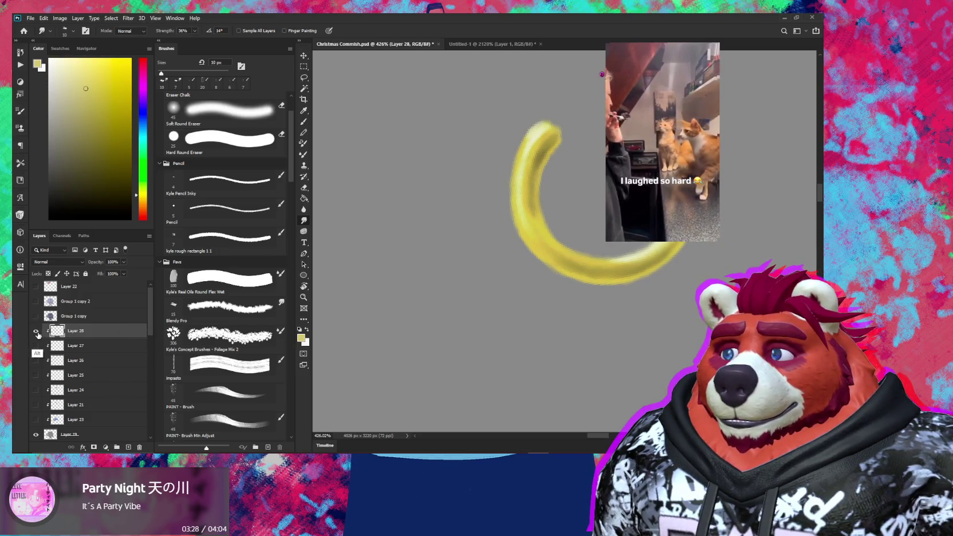
key("ctrl")
key("slash")
key("slash")
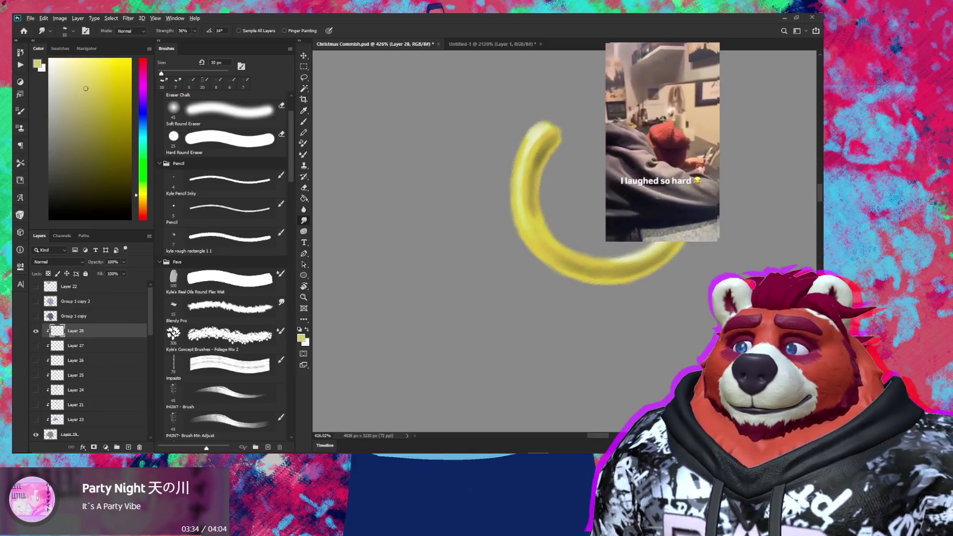
left_click(36, 331, "alt")
Step: Zoom the view to the face and show Layer 27 again
scroll(577, 293, "down", 3)
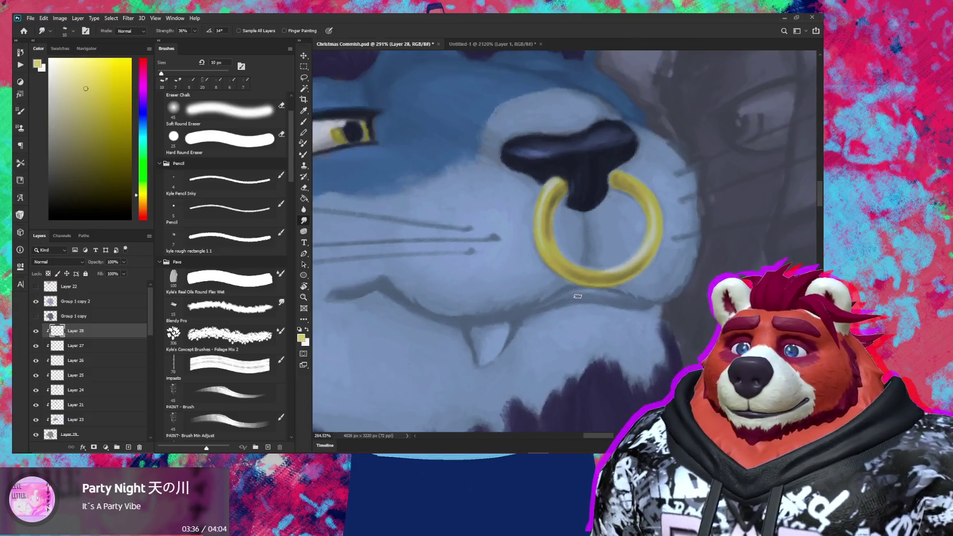
scroll(577, 293, "down", 3)
scroll(577, 293, "down", 3)
scroll(577, 293, "down", 2)
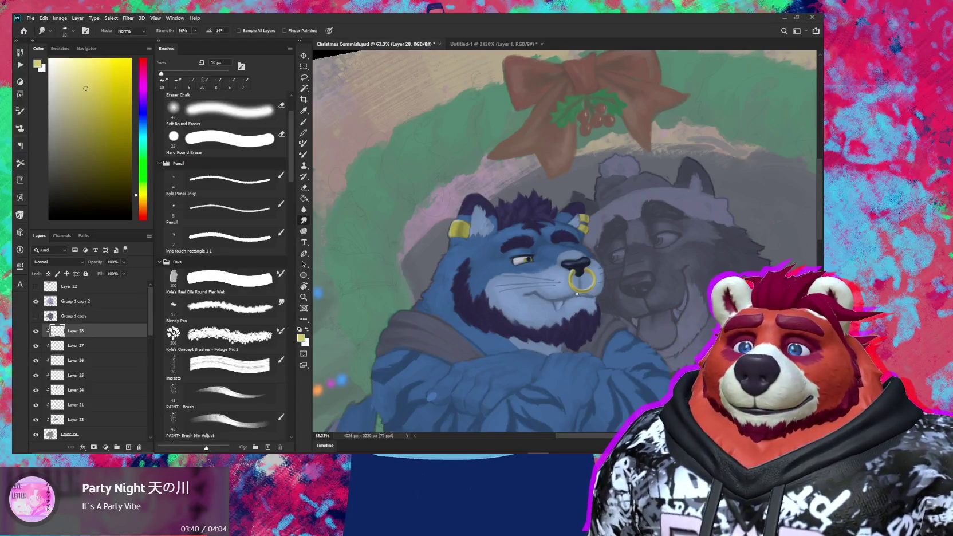
scroll(577, 293, "up", 3)
scroll(571, 320, "up", 2)
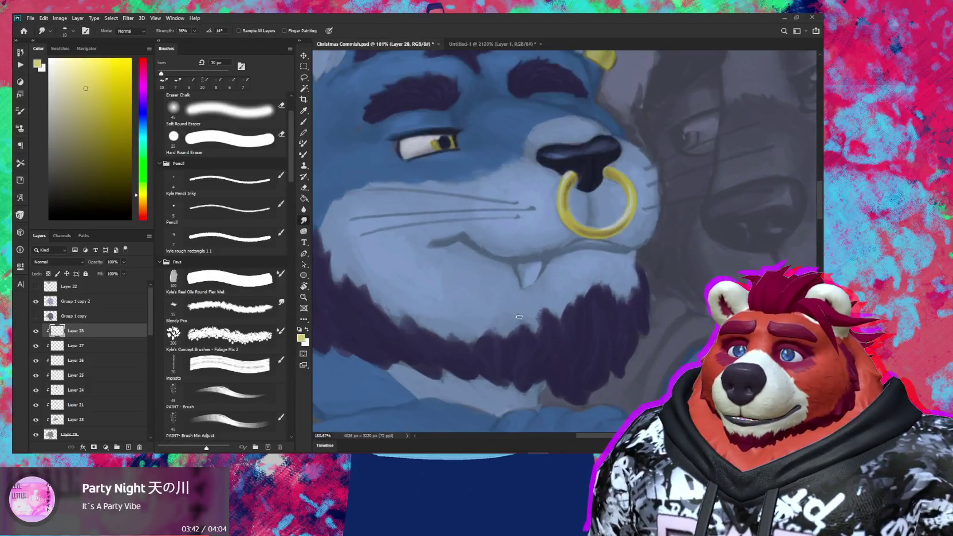
left_click(36, 346)
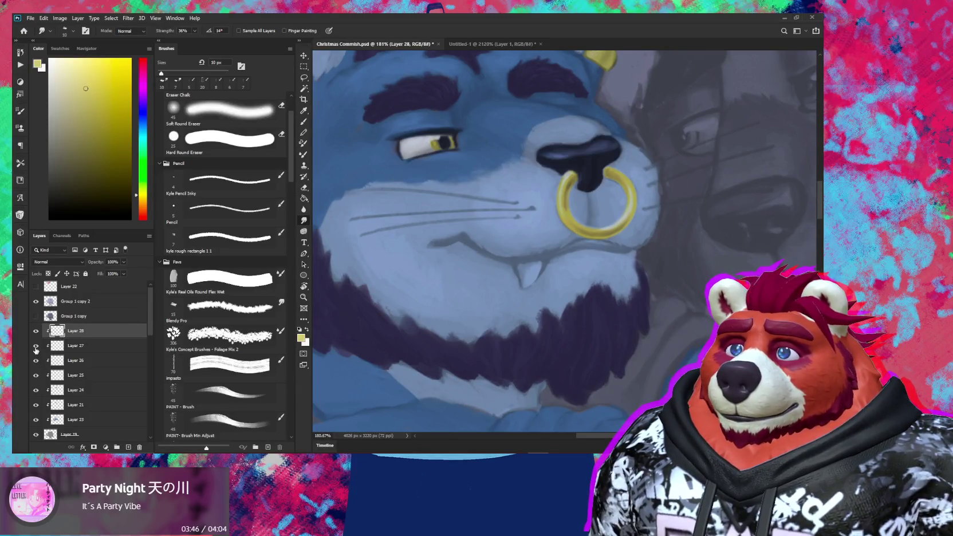
Step: Solo Layer 25, sample its cream colour, restore all layers, and enlarge the brush slightly
left_click(36, 376)
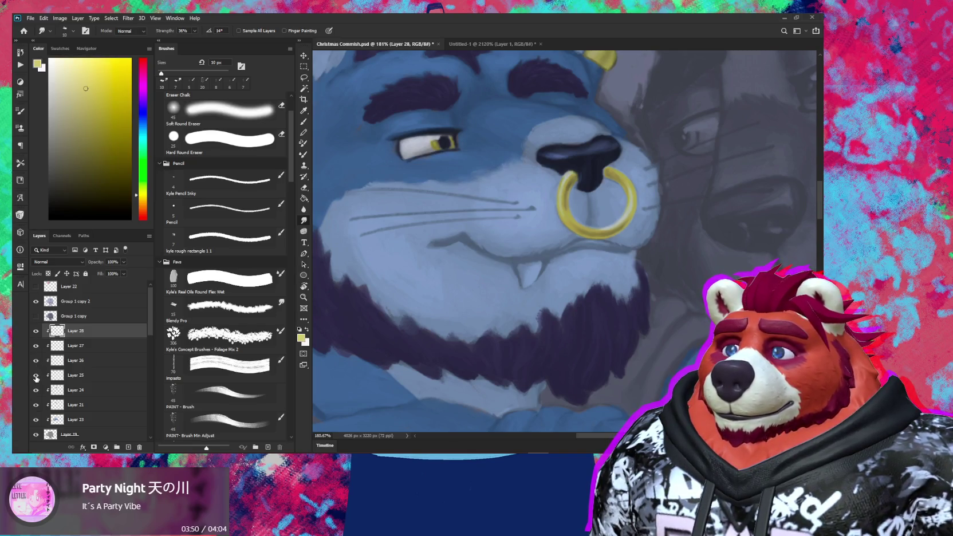
left_click(35, 375, "alt")
key("b")
left_click(424, 144, "alt")
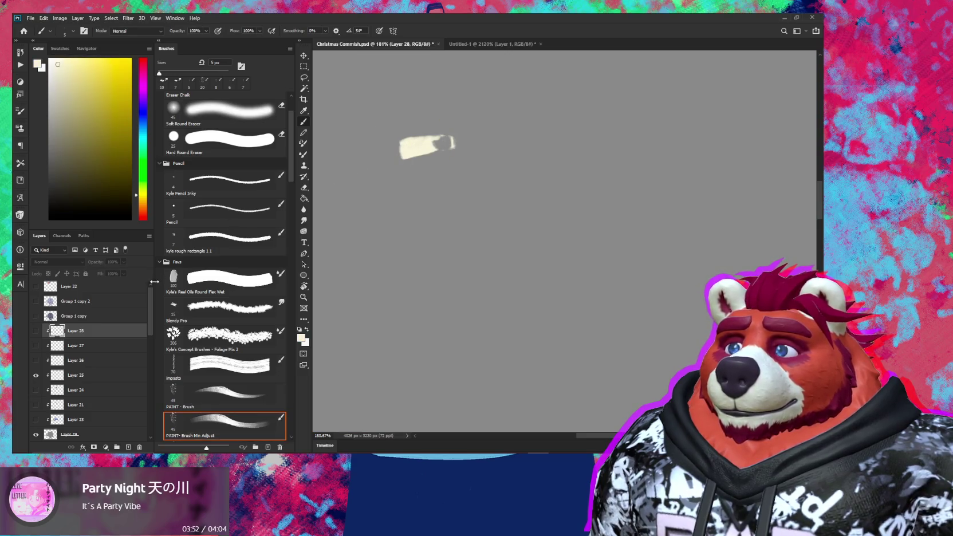
left_click(36, 376, "alt")
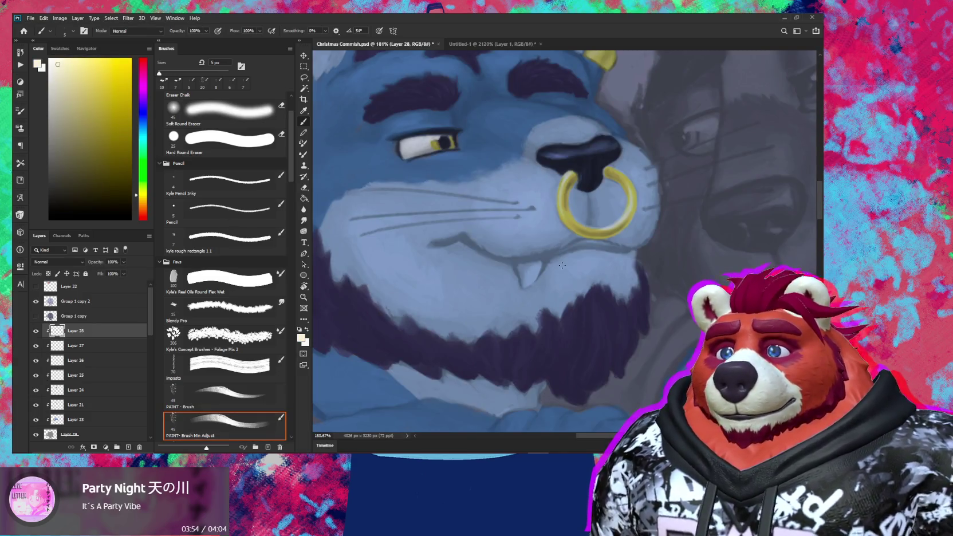
key("bracketright")
key("bracketright")
Step: Paint the fang brighter with cream, shrinking the brush to 8 px for detail
scroll(527, 273, "up", 3)
mouse_move(532, 266)
left_mouse_down()
mouse_move(529, 282)
mouse_move(537, 261)
mouse_move(518, 267)
mouse_move(526, 281)
left_mouse_up()
key("bracketleft")
key("bracketleft")
key("bracketleft")
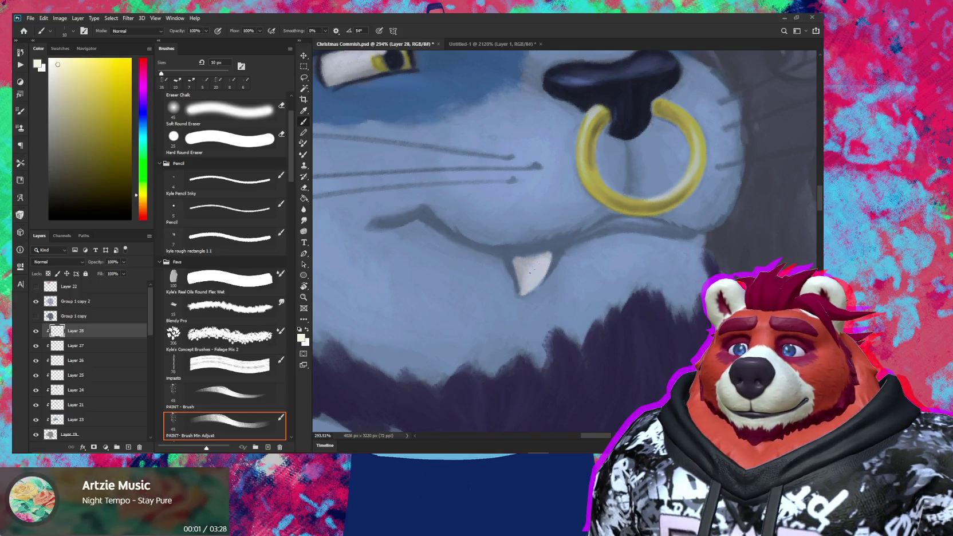
key("z")
mouse_move(534, 279)
left_mouse_down()
mouse_move(628, 270)
mouse_move(647, 249)
left_mouse_up()
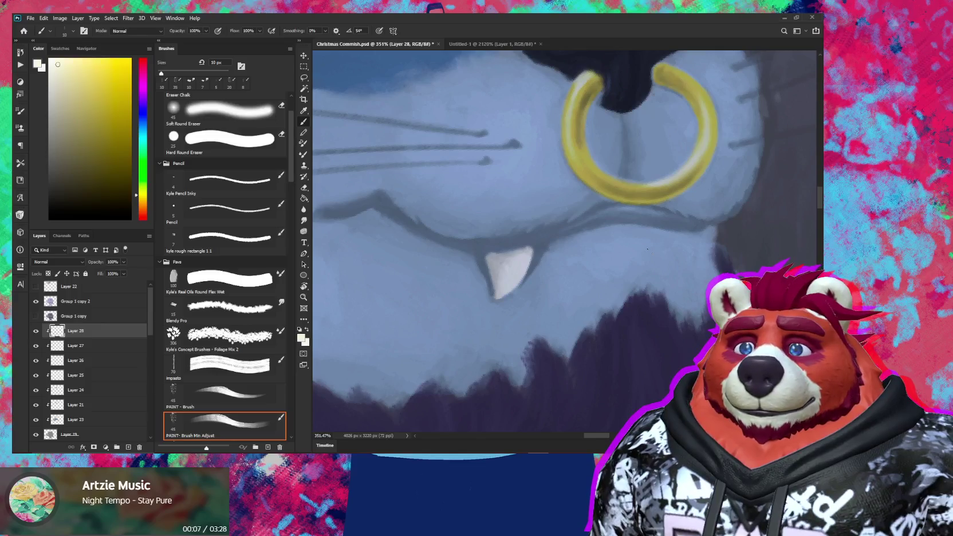
key("bracketleft")
key("bracketleft")
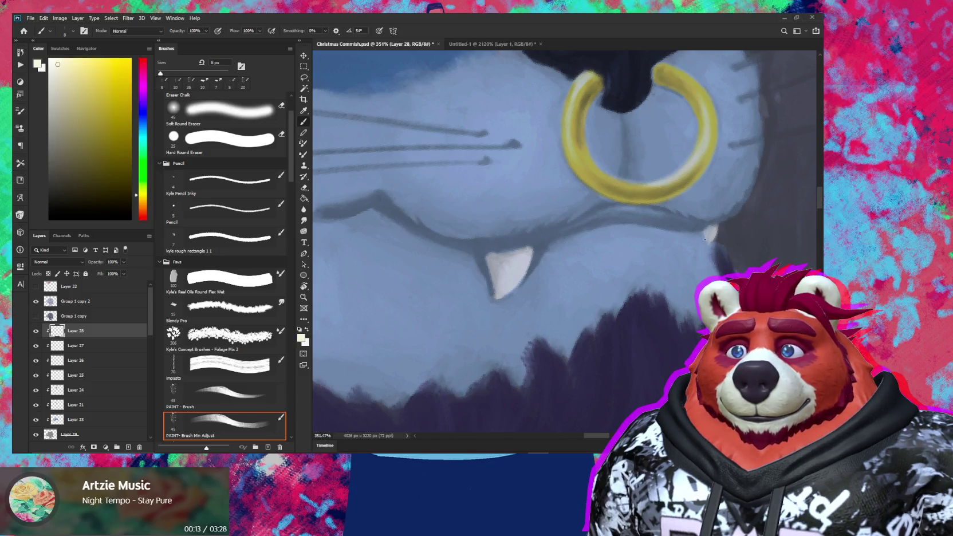
key("z")
mouse_move(704, 245)
left_mouse_down()
mouse_move(683, 253)
mouse_move(738, 243)
left_mouse_up()
key("b")
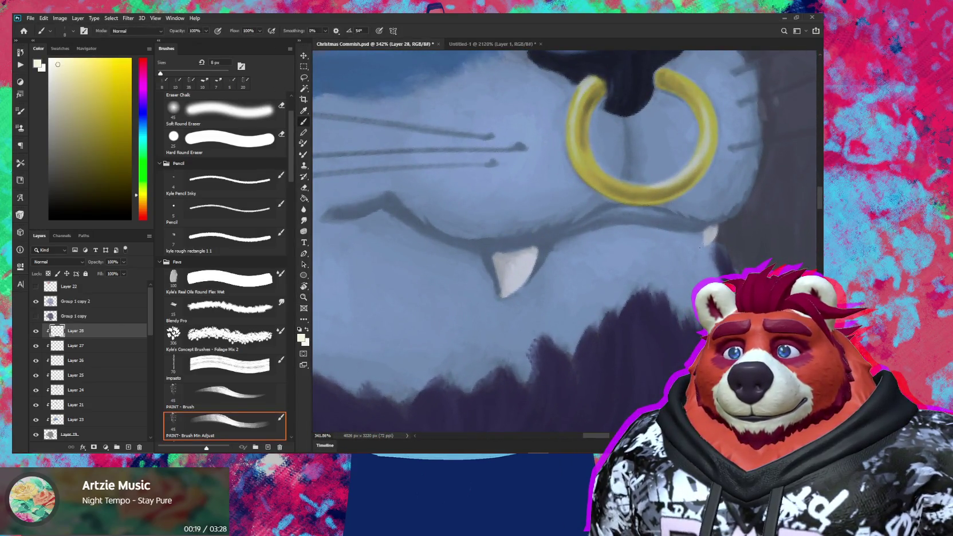
Step: Add the small right fang, clean it up with the Eraser, then solo Layer 27
key("e")
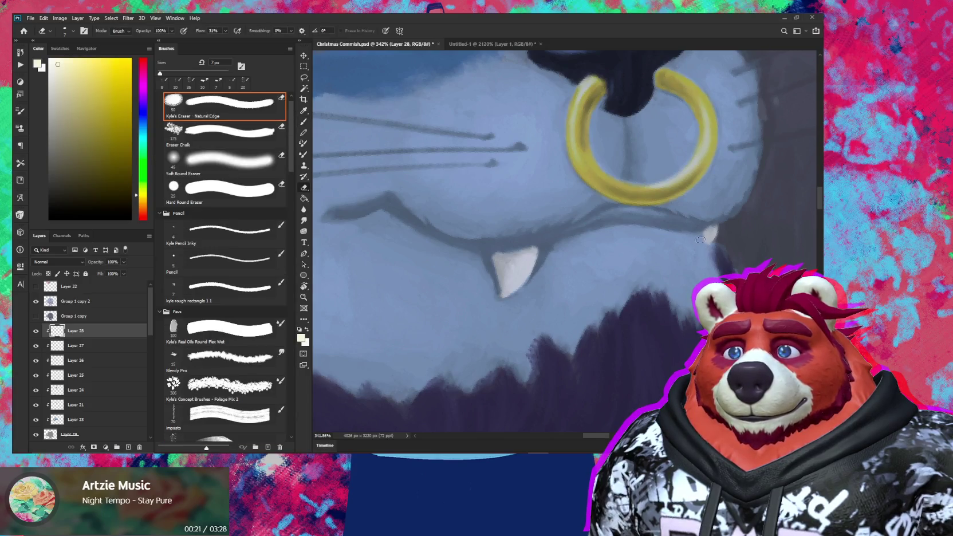
key("z")
mouse_move(701, 240)
left_mouse_down()
mouse_move(675, 244)
mouse_move(744, 263)
left_mouse_up()
key("b")
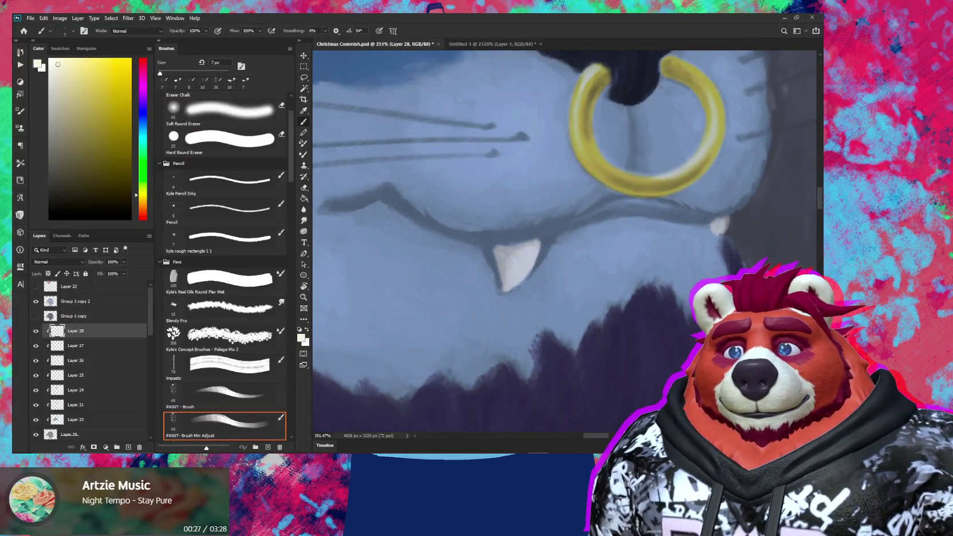
key("z")
left_click_drag(741, 238, 607, 284)
key("b")
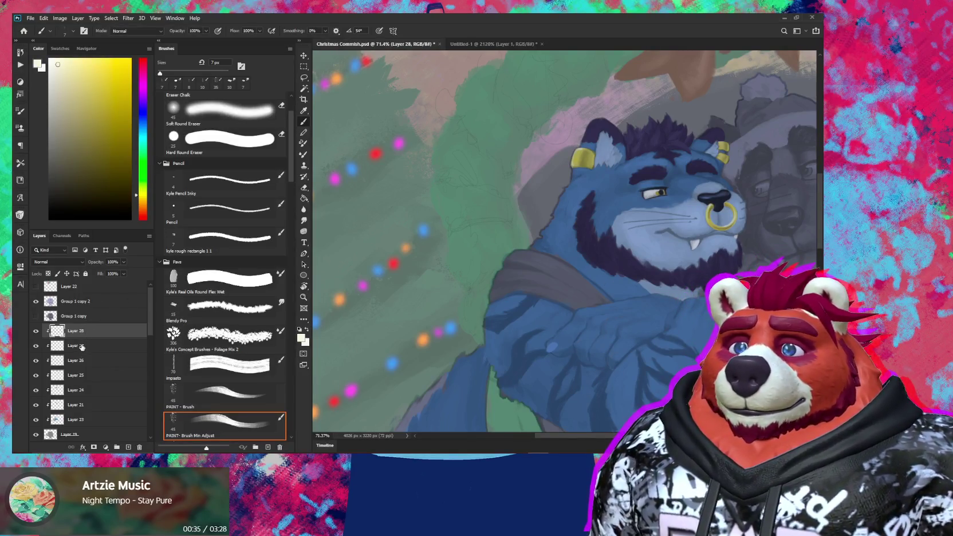
left_click(36, 348, "alt")
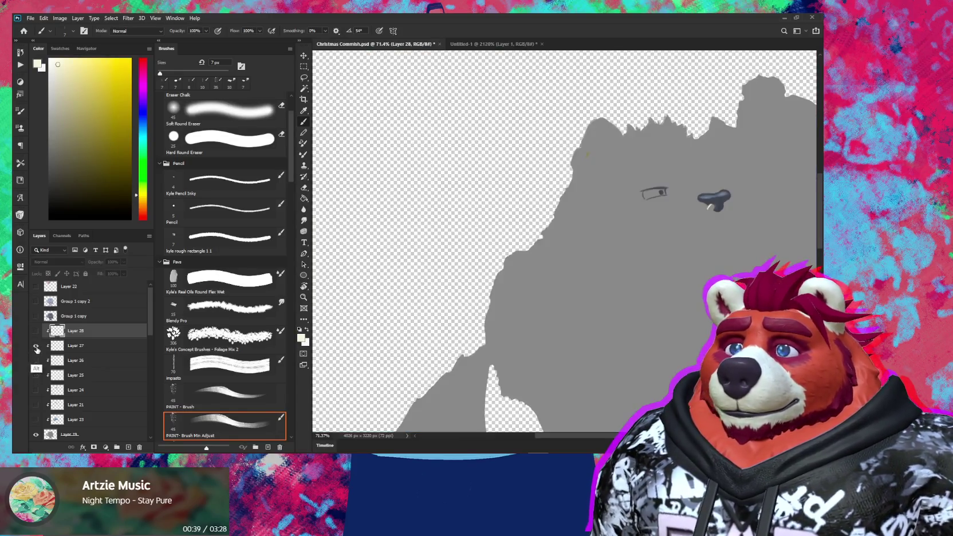
Step: Zoom into the isolated eye sketch, sample the iris's dark blue, and restore all layers
key("z")
left_click_drag(677, 186, 779, 186)
key("b")
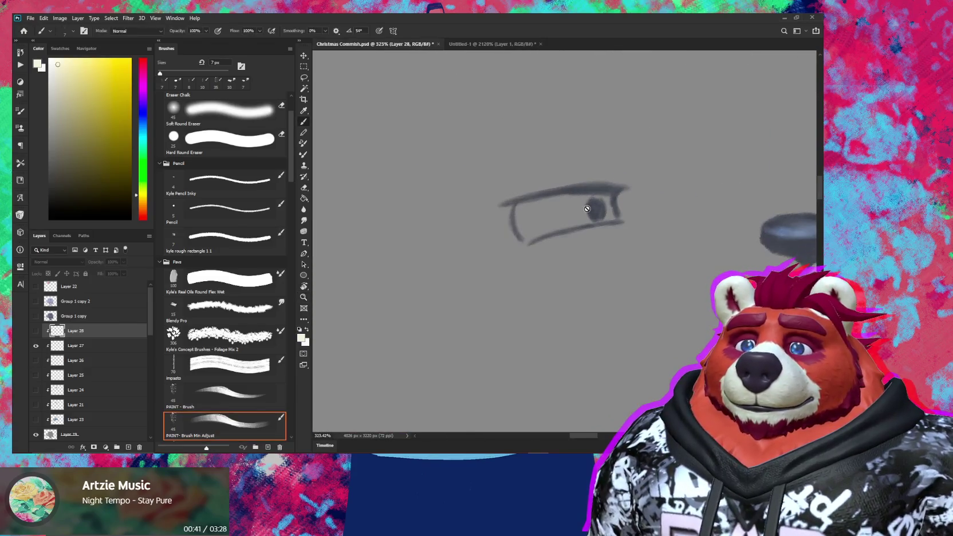
left_click(592, 214, "alt")
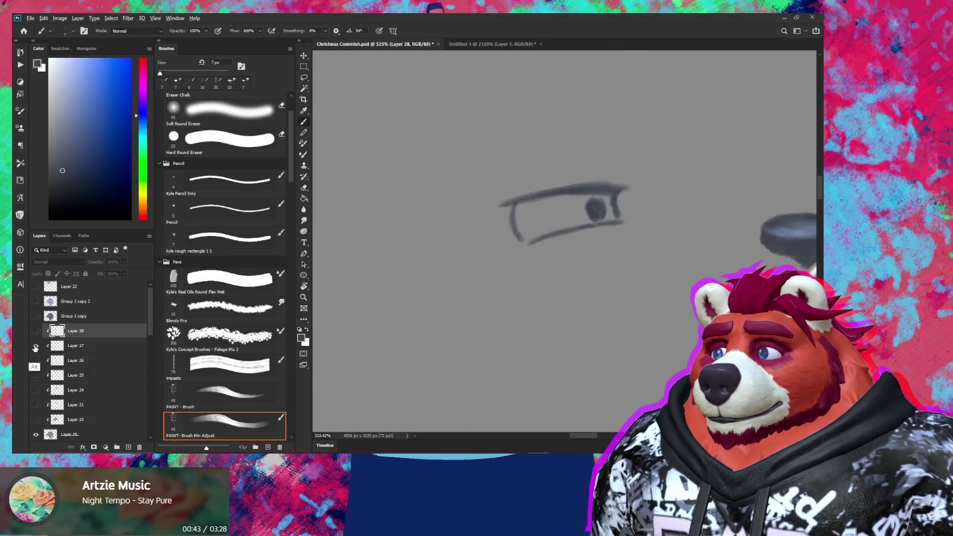
left_click(36, 346, "alt")
Step: Frame the nose ring and mouth, rotate whiskers diagonally, and select Layer 27
key("z")
mouse_move(631, 283)
left_mouse_down()
mouse_move(577, 276)
mouse_move(675, 261)
left_mouse_up()
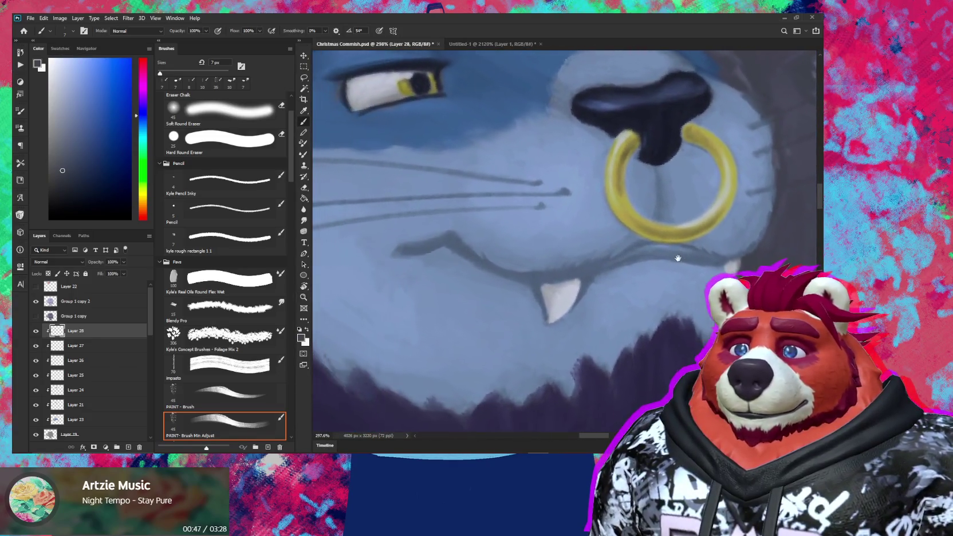
key("b")
key("r")
left_click_drag(508, 266, 551, 238)
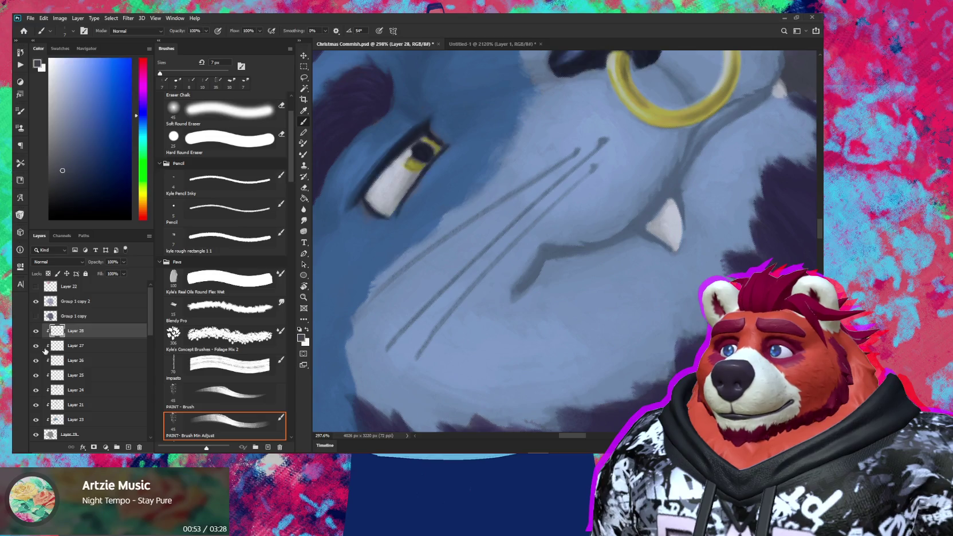
left_click(104, 345)
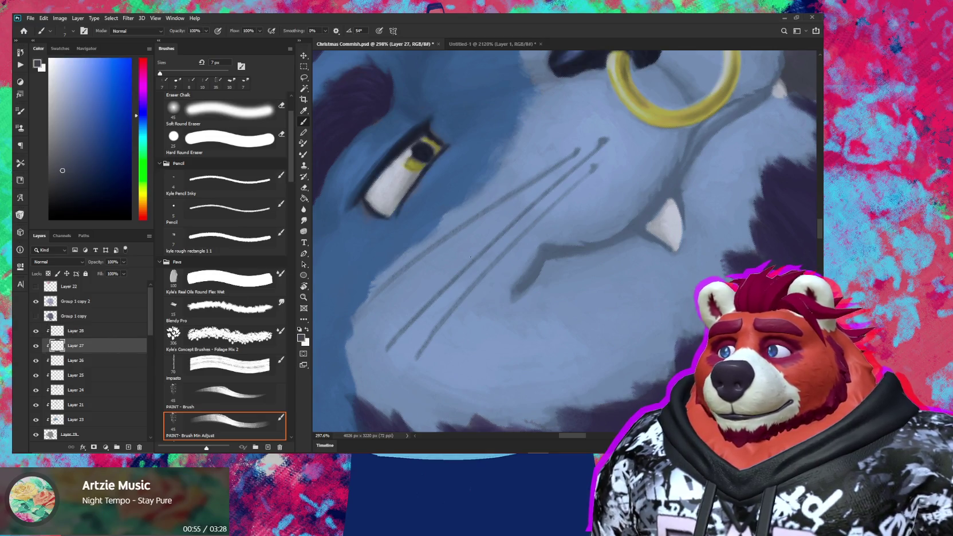
Step: Paint a thicker, longer dark mouth line with a 10 px brush
key("bracketright")
key("bracketright")
left_click_drag(545, 253, 524, 285)
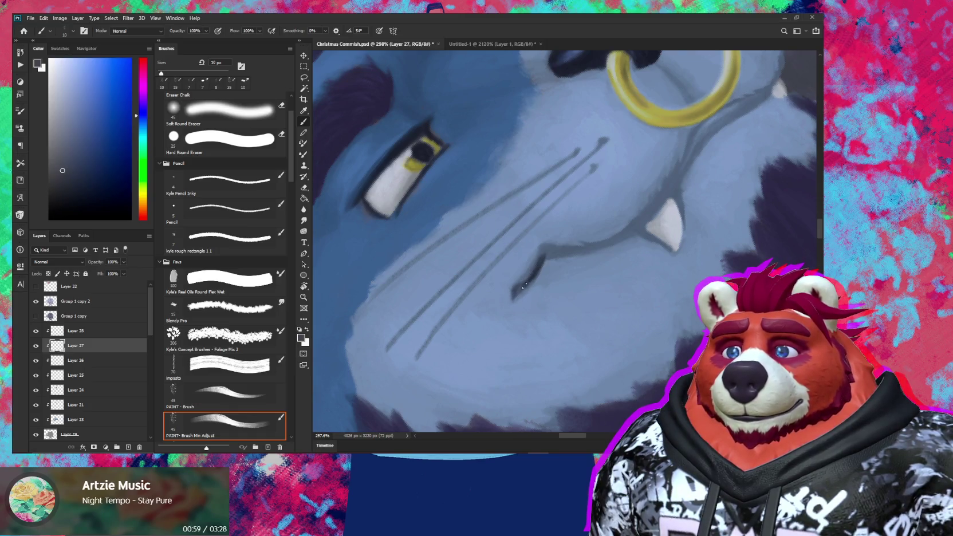
left_click_drag(527, 285, 536, 270)
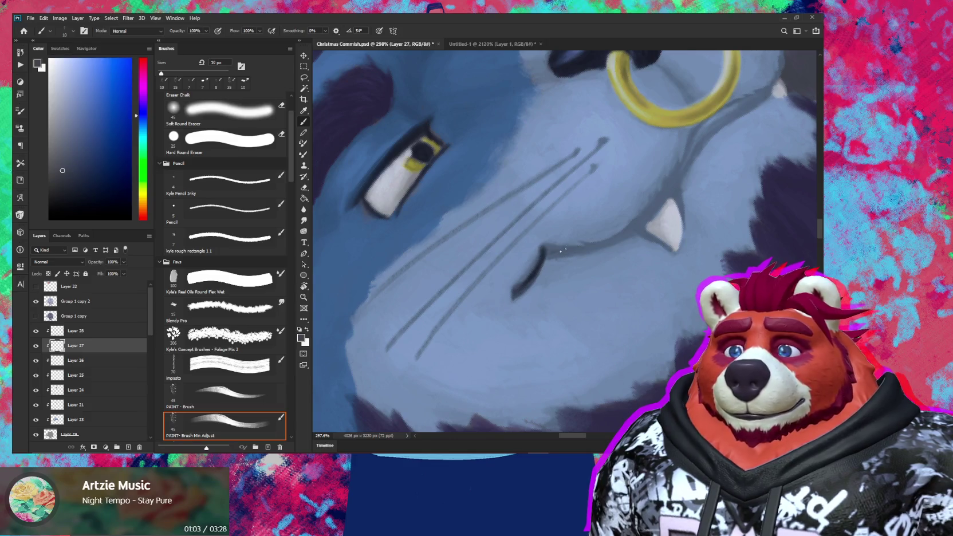
left_click_drag(558, 251, 565, 249)
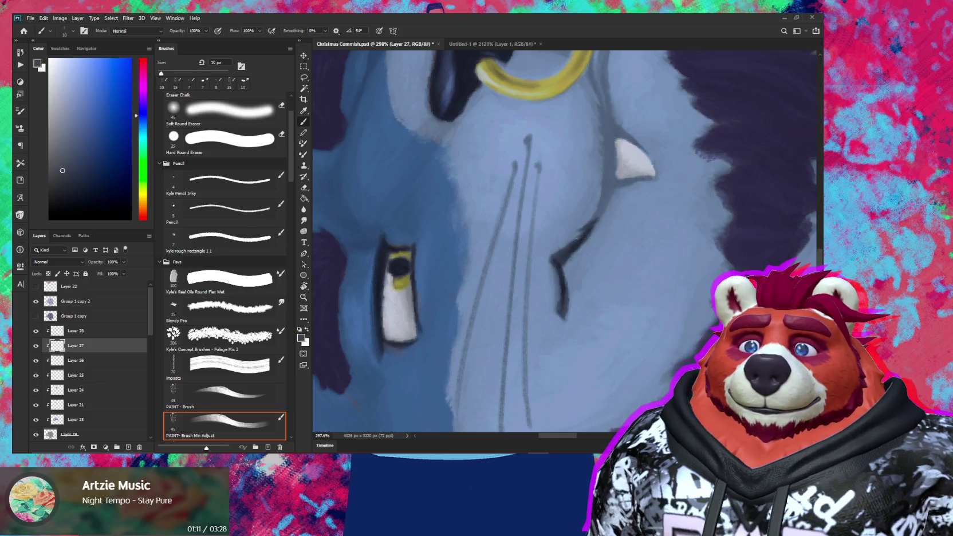
left_click_drag(608, 198, 571, 243)
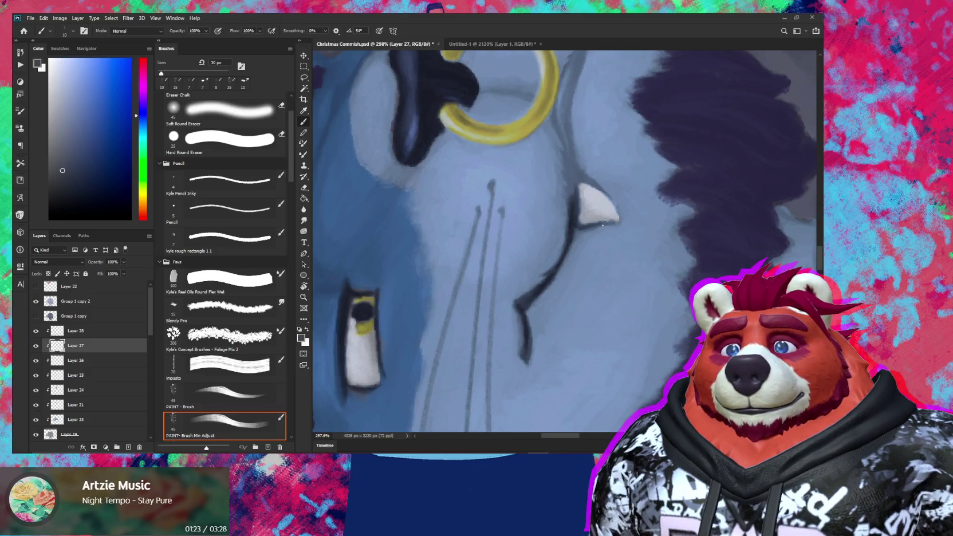
Step: Tilt the view back and paint a faint dark line along the jaw
left_click_drag(595, 226, 627, 255)
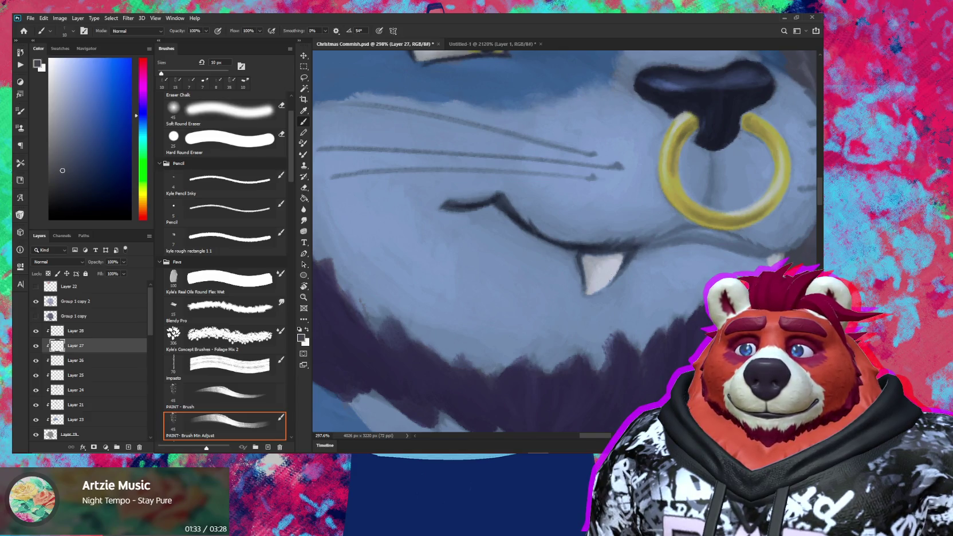
left_click_drag(608, 283, 551, 251)
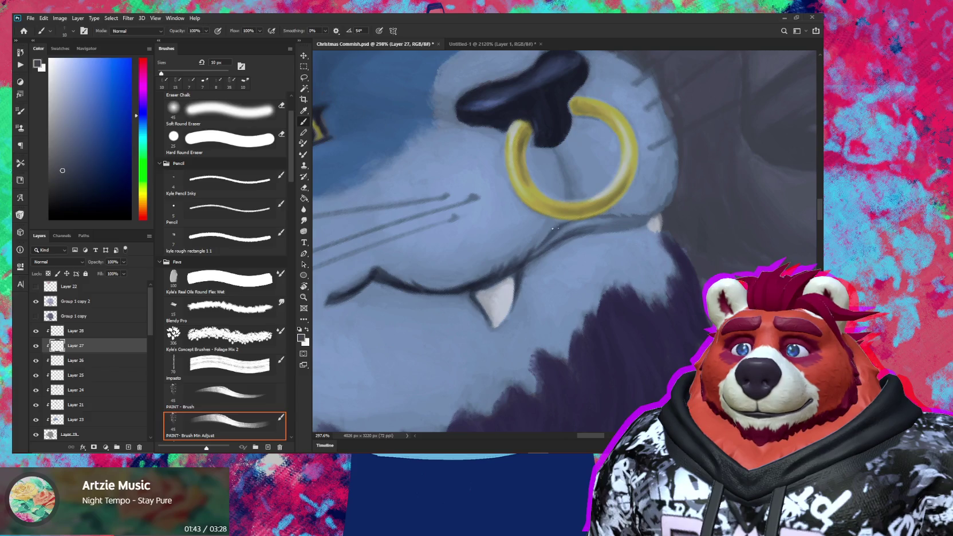
left_click_drag(583, 234, 620, 229)
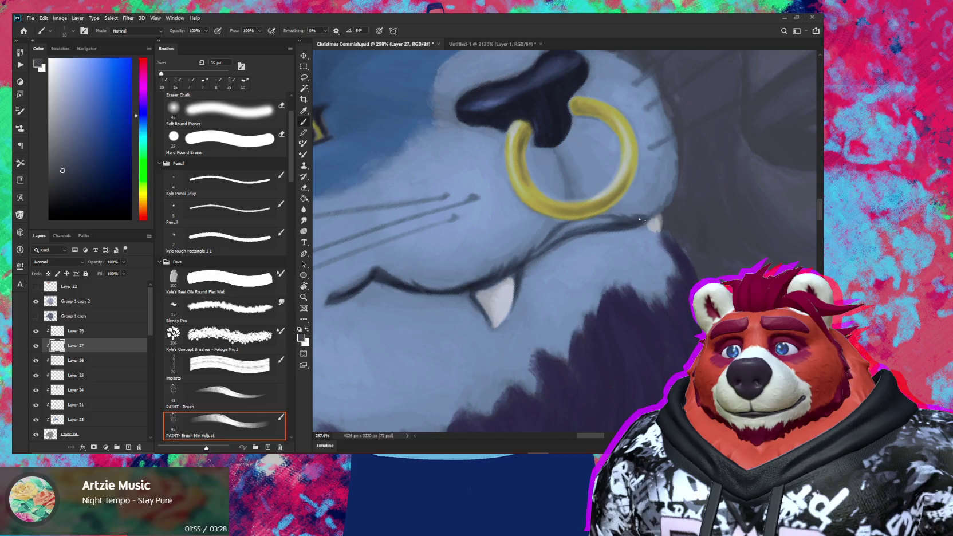
scroll(620, 218, "down", 3)
scroll(616, 219, "down", 2)
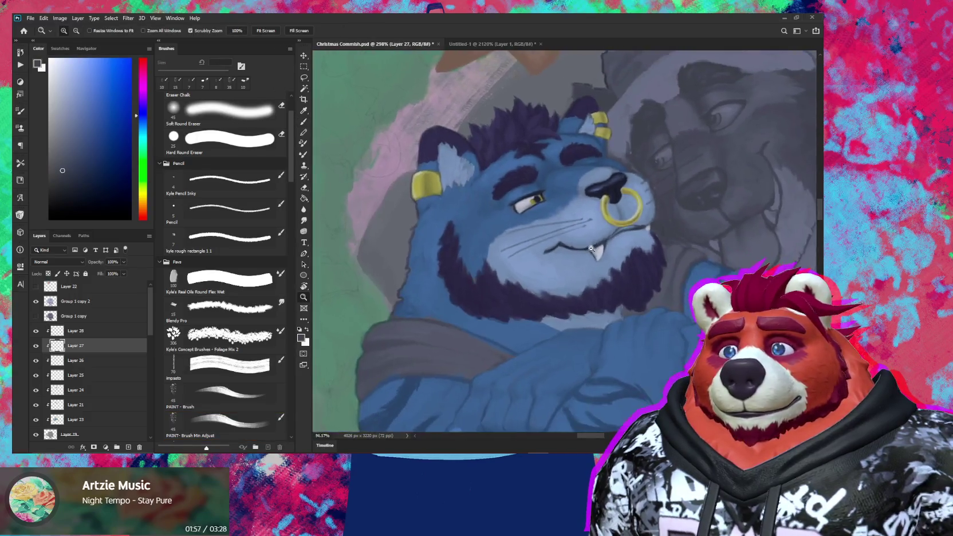
scroll(613, 221, "up", 4)
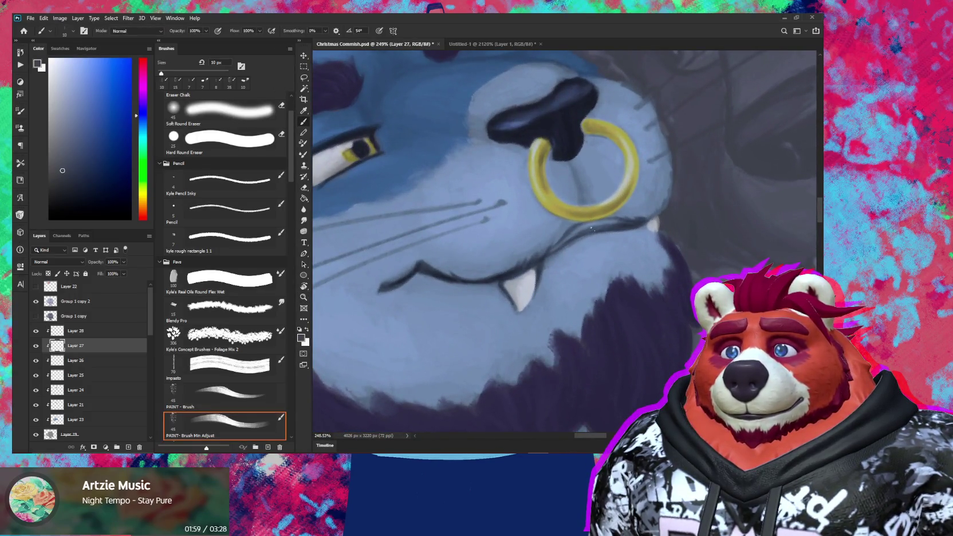
key("bracketleft")
key("bracketleft")
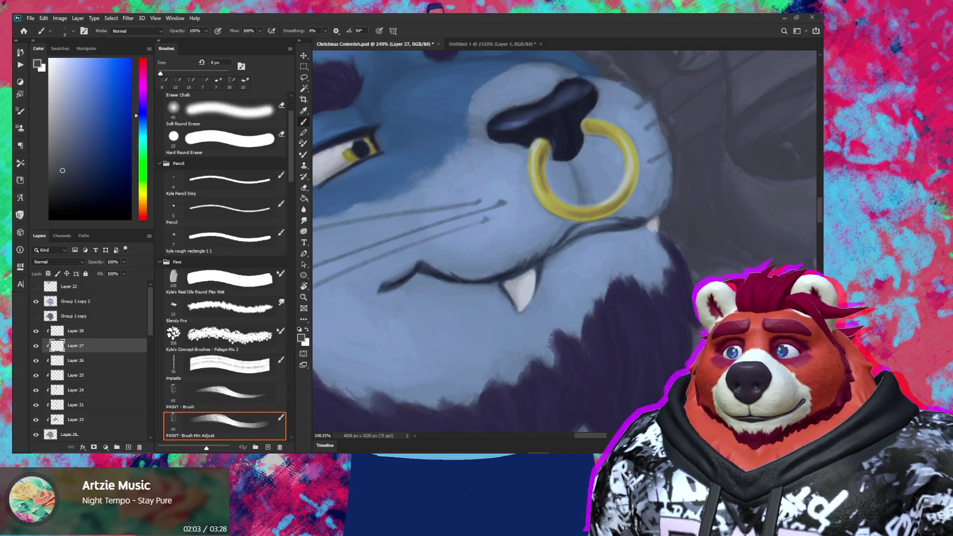
key("z")
left_click_drag(565, 239, 530, 269)
mouse_move(598, 236)
left_mouse_down()
mouse_move(615, 224)
mouse_move(581, 233)
left_mouse_up()
key("b")
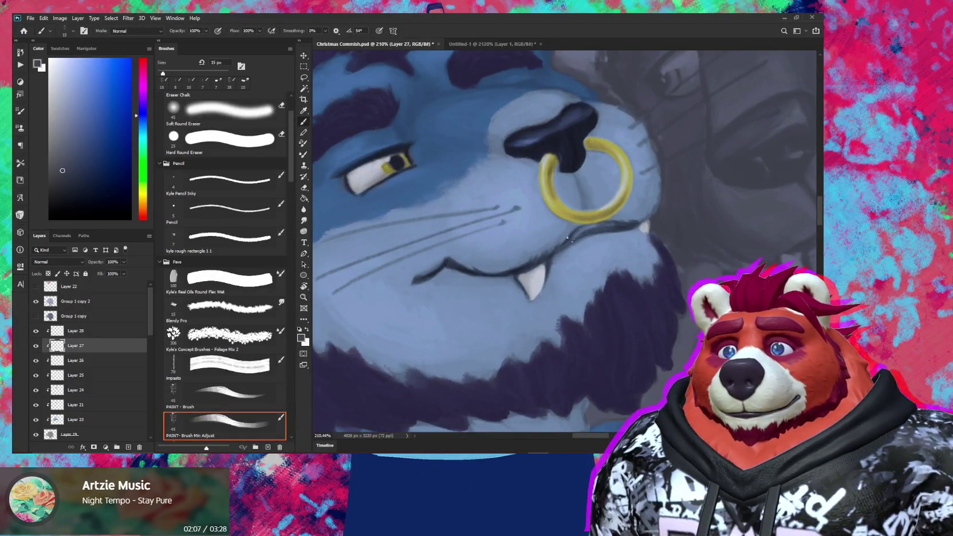
key("z")
mouse_move(578, 232)
left_mouse_down()
mouse_move(569, 250)
mouse_move(623, 225)
left_mouse_up()
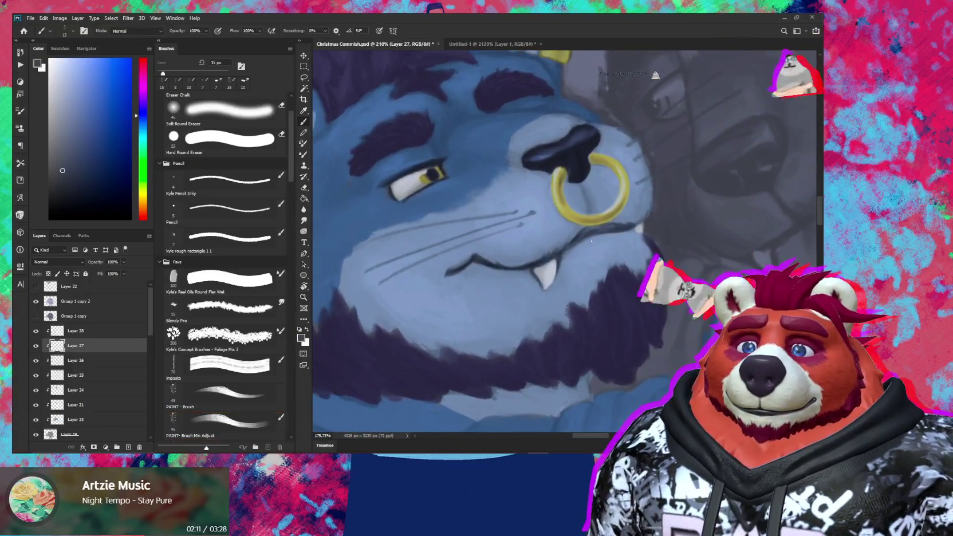
key("b")
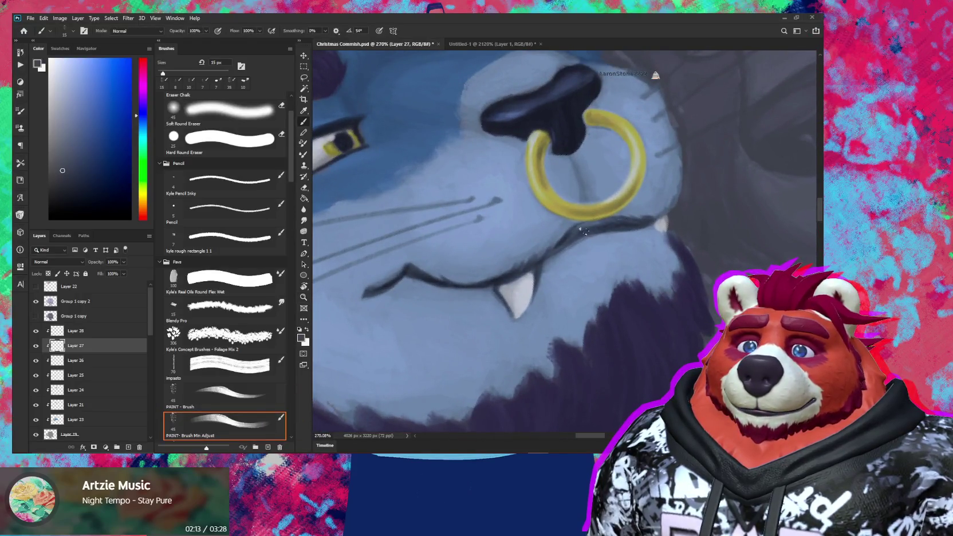
key("e")
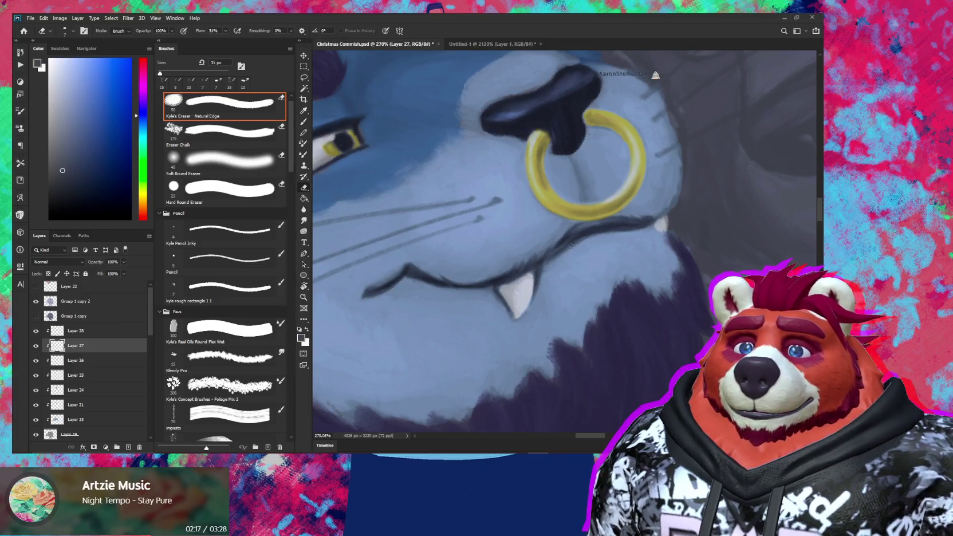
key("b")
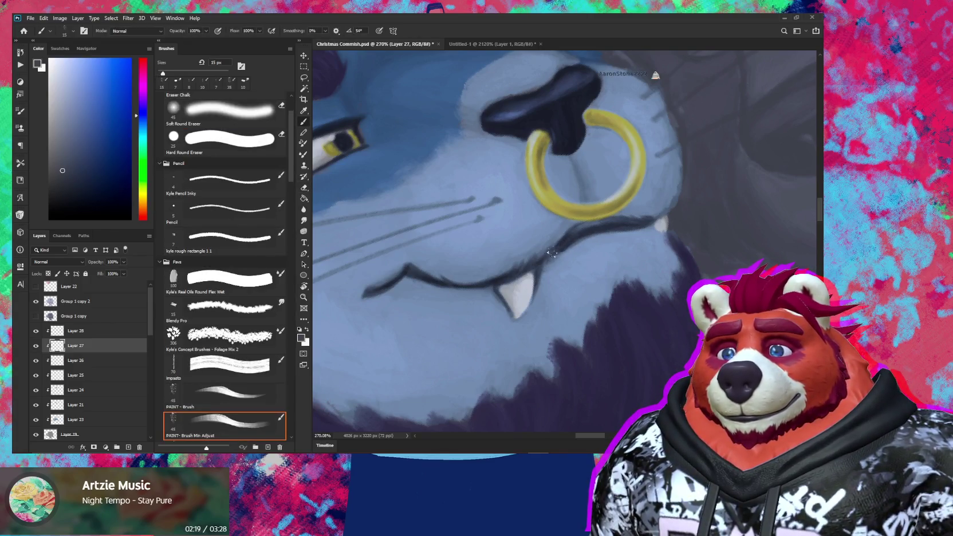
key("e")
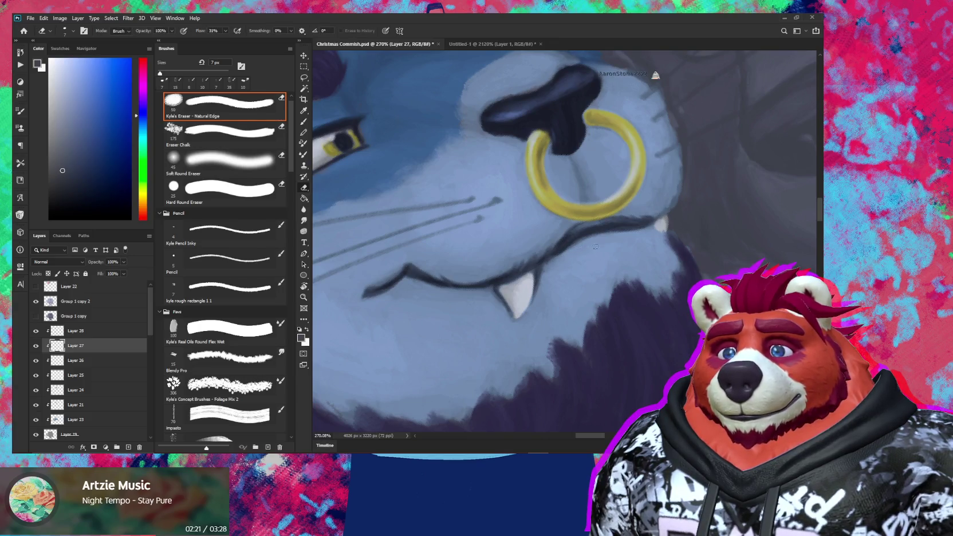
left_click_drag(595, 246, 535, 258)
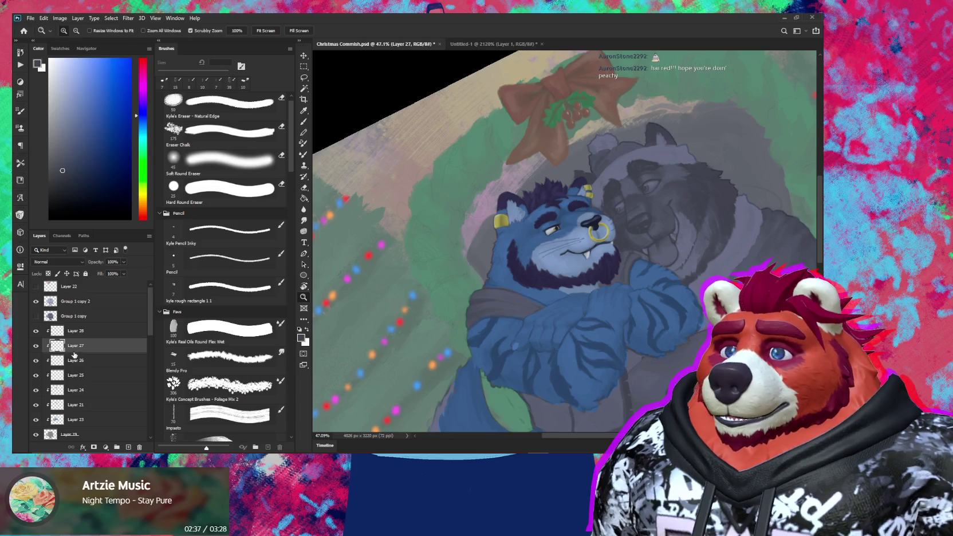
Step: Toggle Layer 27 solo to check it, sample the fang's cream, and select Layer 26
left_click(36, 346, "alt")
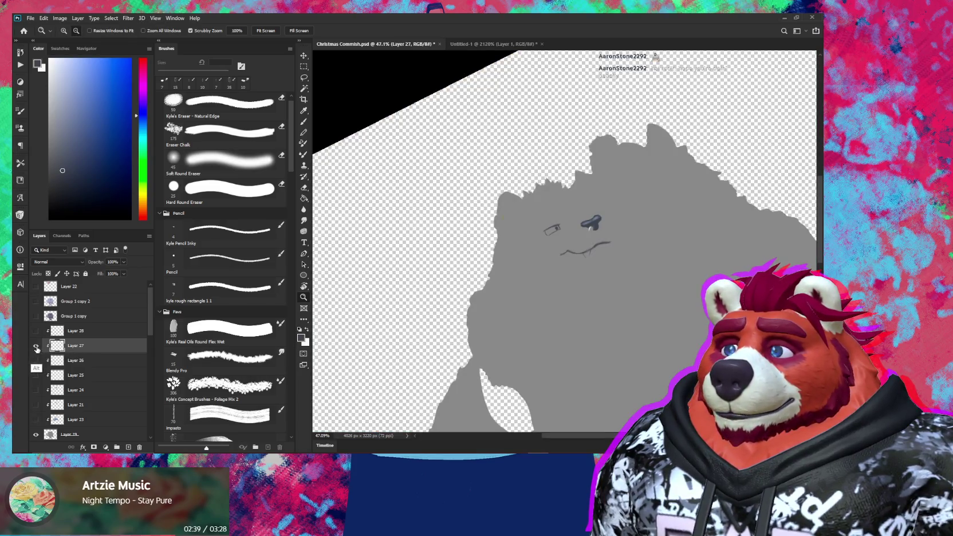
left_click(36, 346, "alt")
left_click(36, 346, "alt")
left_click(36, 345, "alt")
scroll(584, 256, "up", 5)
key("b")
left_click(583, 244, "alt")
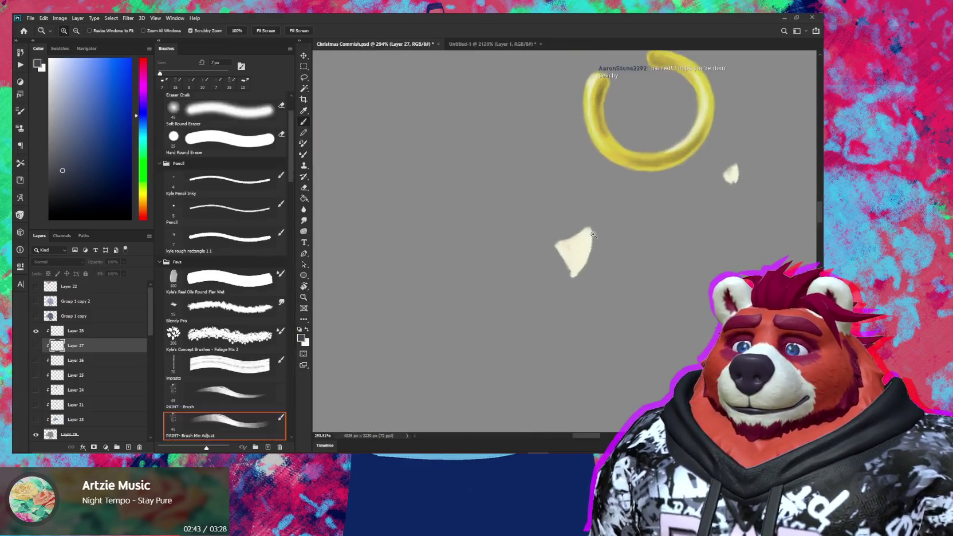
left_click(36, 331, "alt")
left_click(36, 331, "alt")
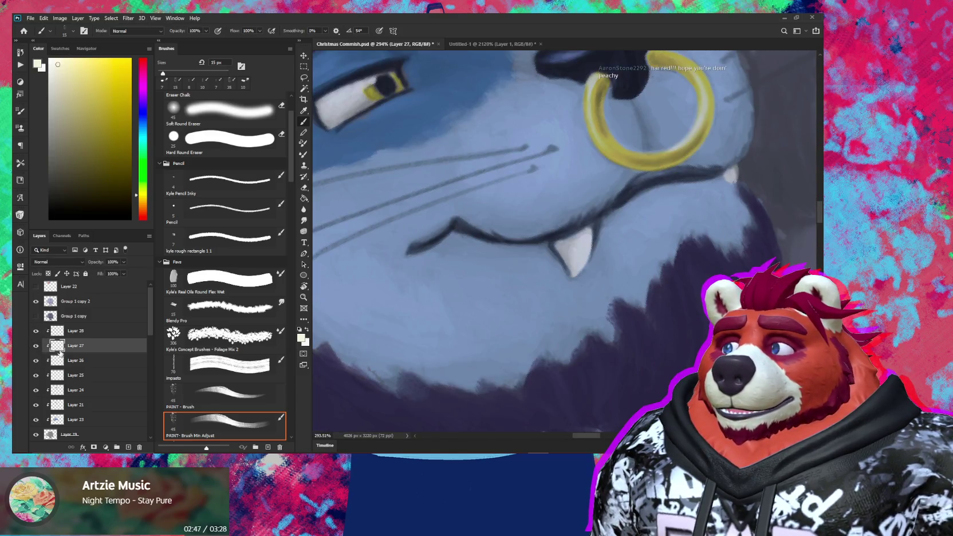
left_click(92, 360)
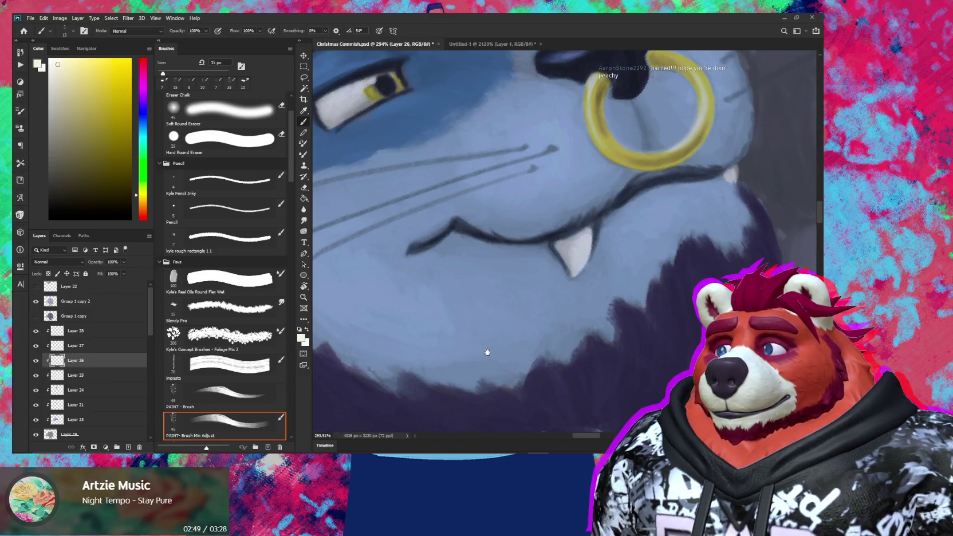
Step: Select Layer 25, move the view to the hands, and set a 15 px brush
left_click_drag(485, 348, 514, 281)
scroll(438, 275, "down", 3)
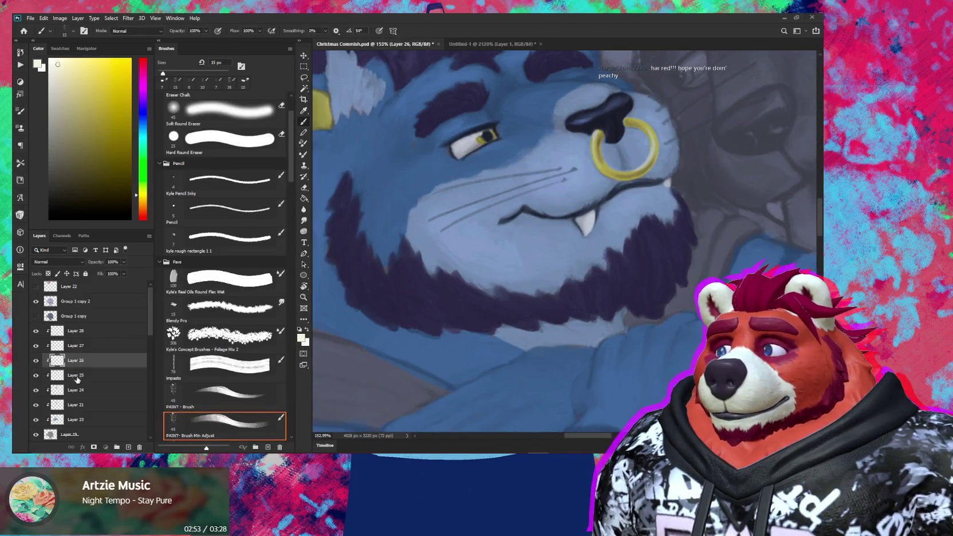
left_click(76, 376)
mouse_move(460, 347)
left_mouse_down()
mouse_move(523, 151)
mouse_move(527, 245)
mouse_move(482, 271)
left_mouse_up()
key("bracketright")
key("bracketleft")
scroll(481, 268, "up", 3)
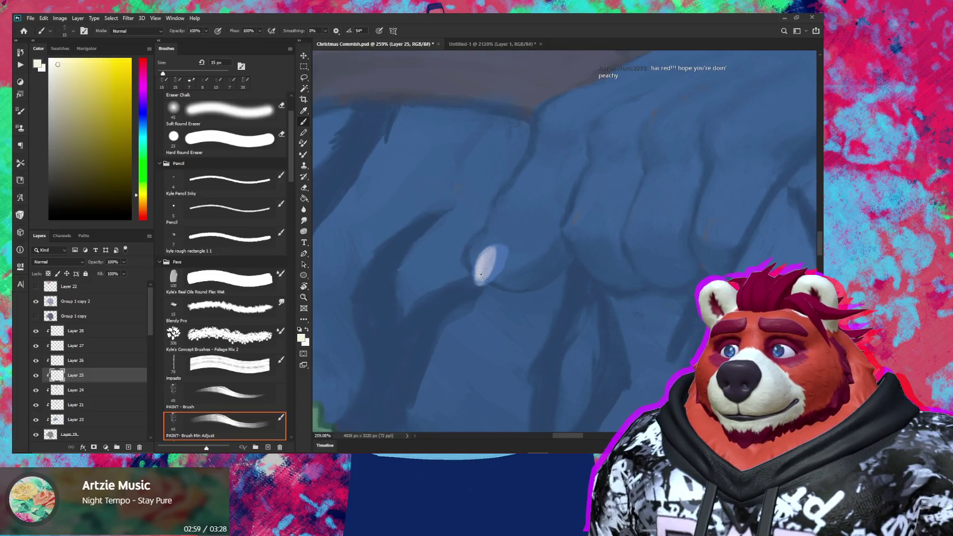
Step: Paint a whiter, more opaque claw on the blue paw and zoom out to check it
left_click_drag(501, 265, 504, 255)
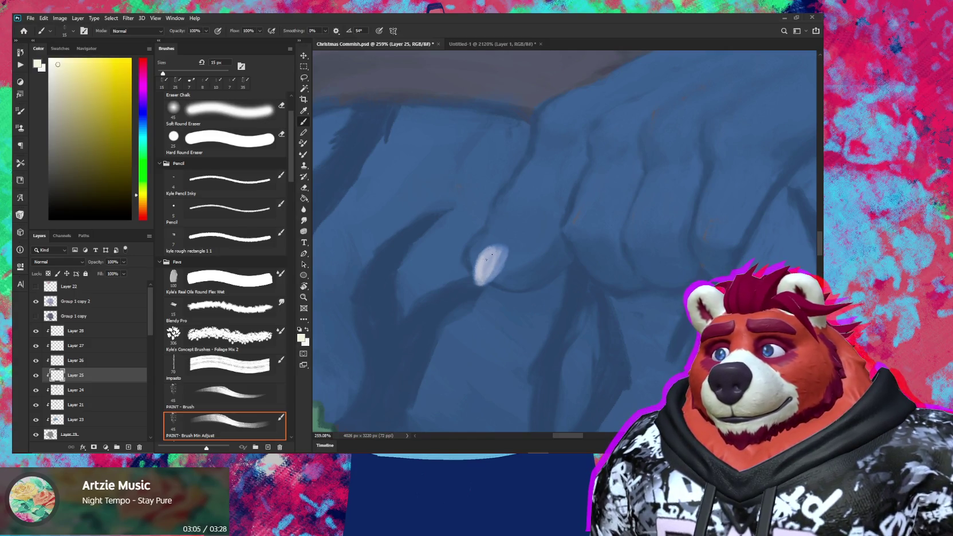
left_click_drag(495, 252, 487, 274)
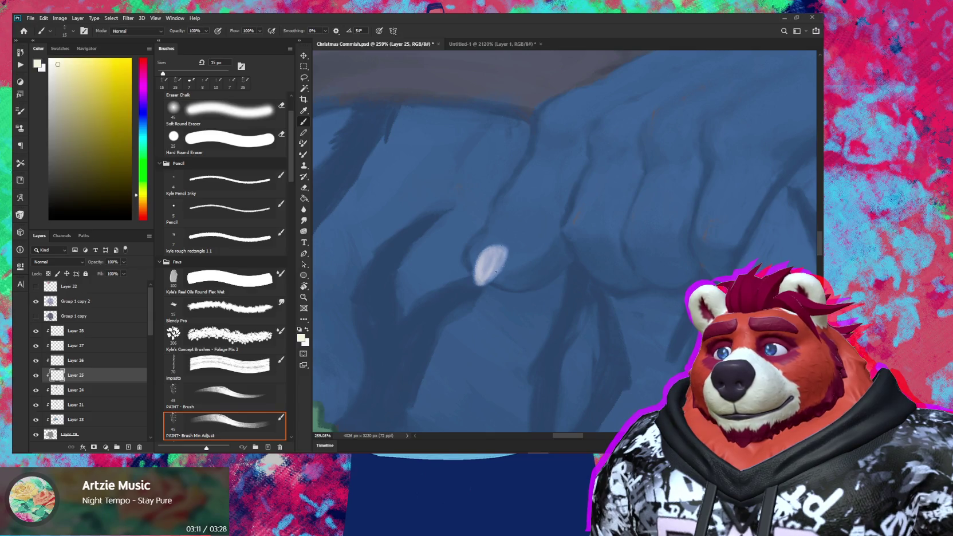
scroll(498, 269, "down", 4)
scroll(498, 268, "up", 3)
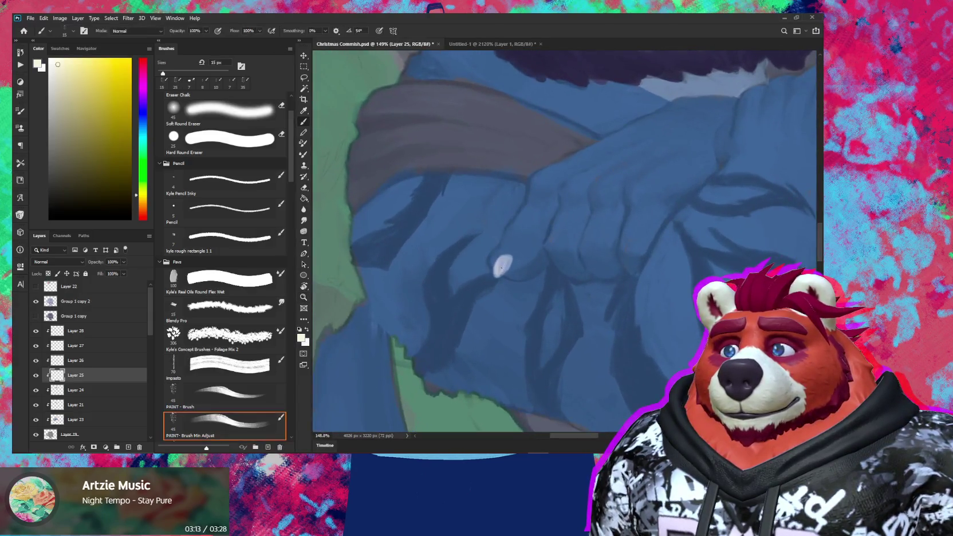
scroll(501, 267, "up", 3)
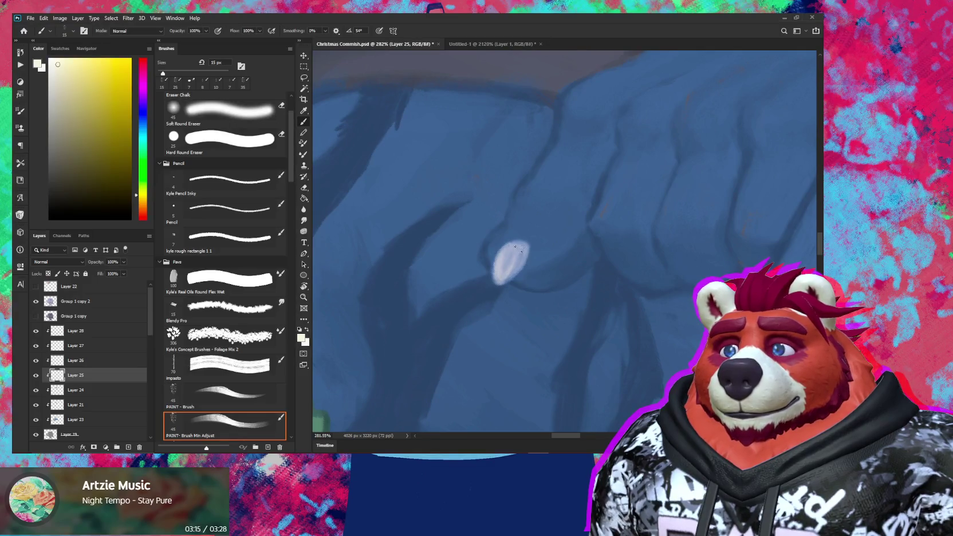
key("r")
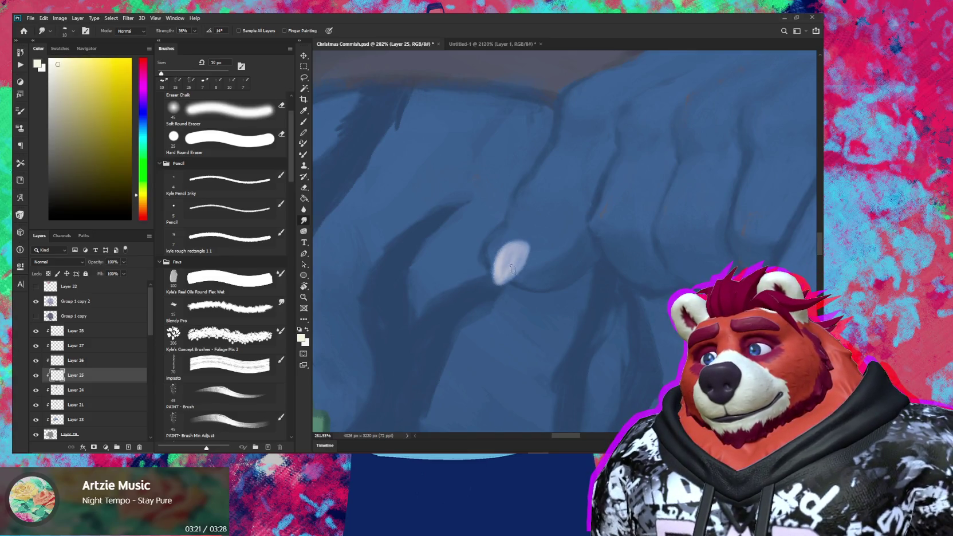
mouse_move(539, 263)
left_mouse_down()
mouse_move(503, 343)
mouse_move(454, 329)
left_mouse_up()
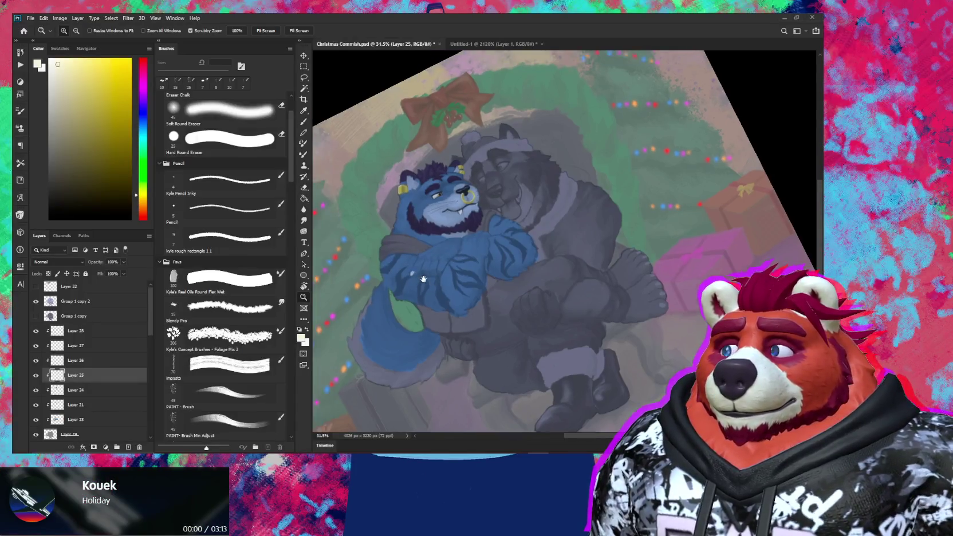
Step: Solo Layer 19, dismiss the hidden-layer warning, sample the blue, restore layers, and select Layer 23
left_click(36, 419, "alt")
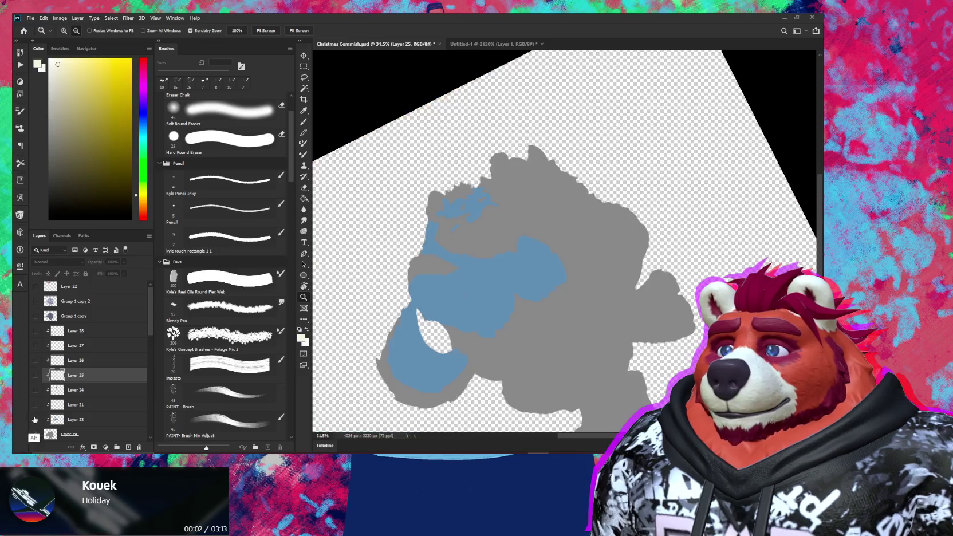
key("b")
left_click(482, 300)
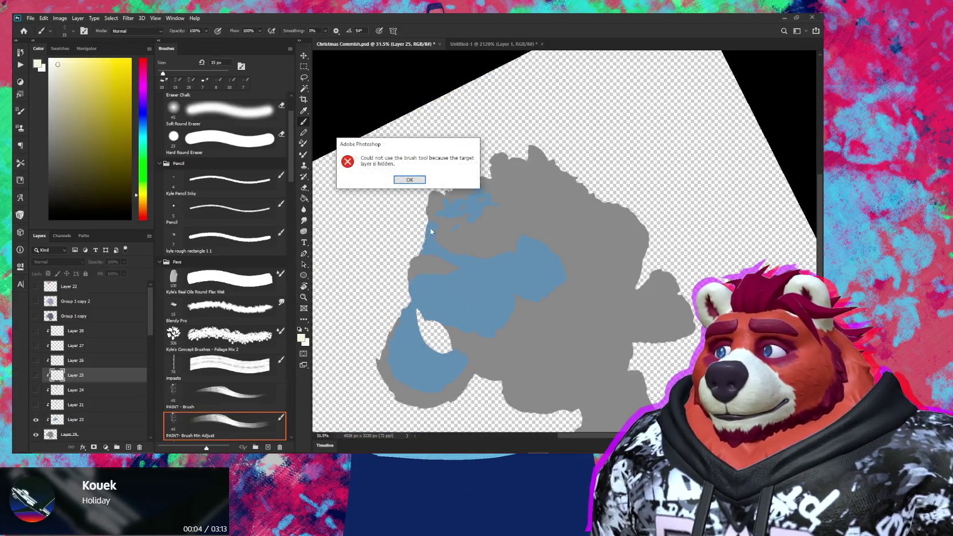
left_click(411, 179)
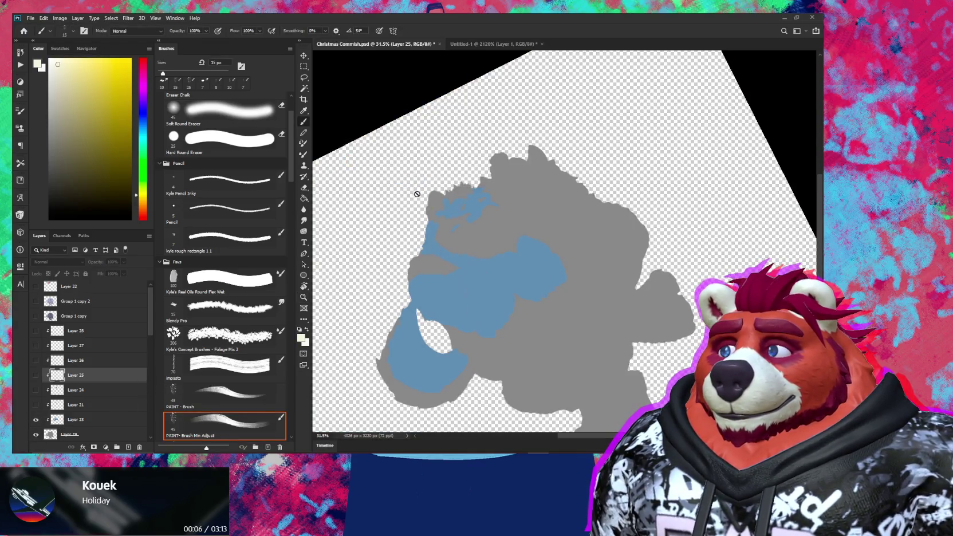
left_click(479, 307, "alt")
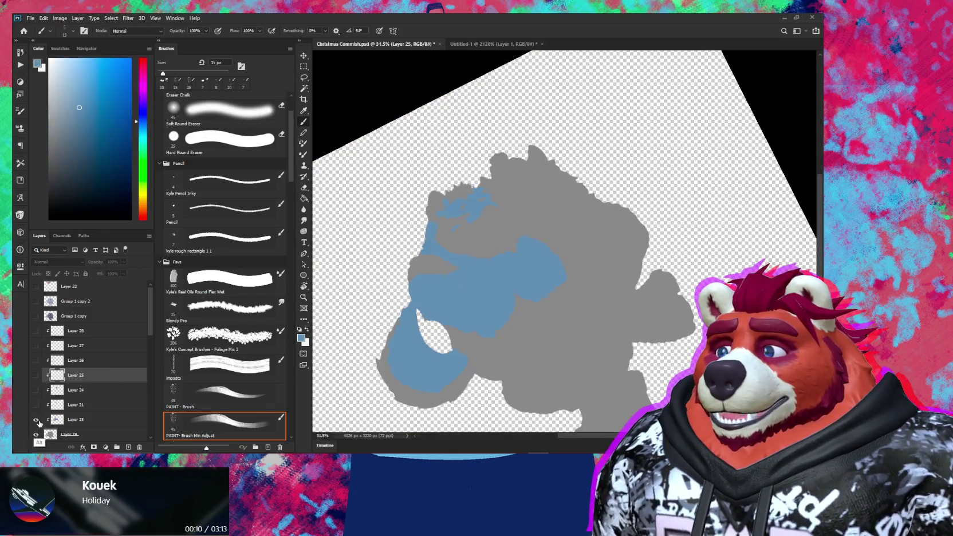
left_click(37, 421, "alt")
left_click(102, 422)
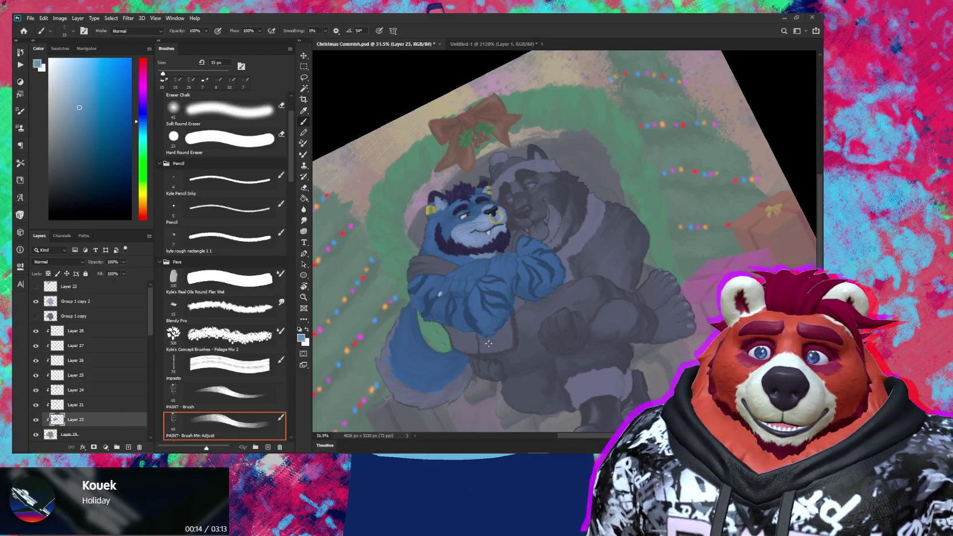
left_click_drag(662, 314, 528, 251)
Step: Paint the grey foot blue with a 50–70 px brush, down to its lower edge
scroll(553, 259, "up", 5)
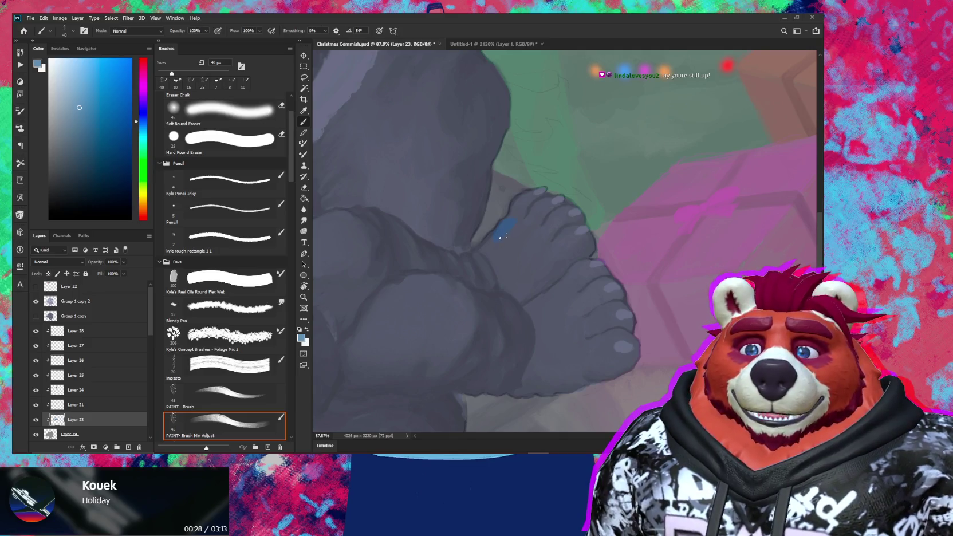
key("bracketright")
left_click_drag(507, 223, 497, 238)
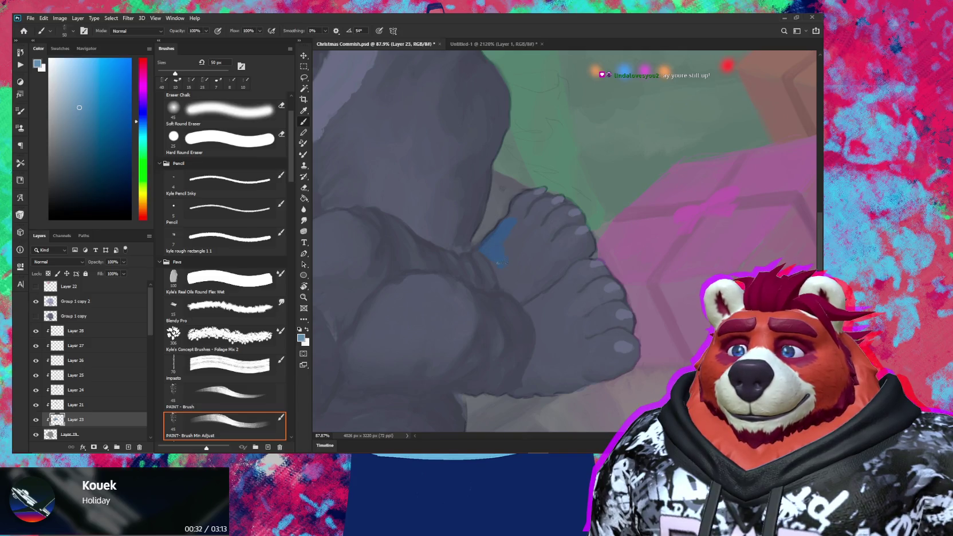
left_click_drag(502, 264, 508, 290)
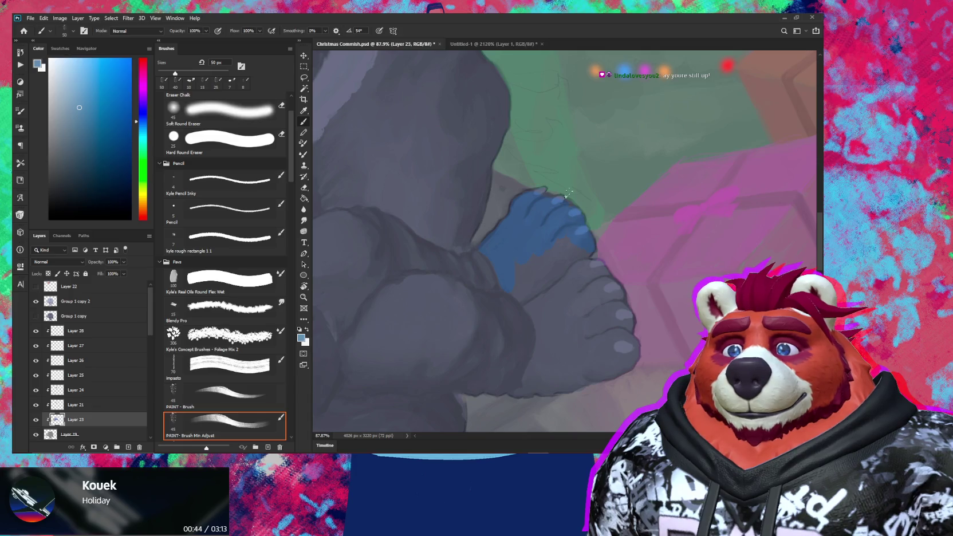
key("bracketright")
key("bracketright")
mouse_move(569, 229)
left_mouse_down()
mouse_move(631, 345)
mouse_move(554, 296)
left_mouse_up()
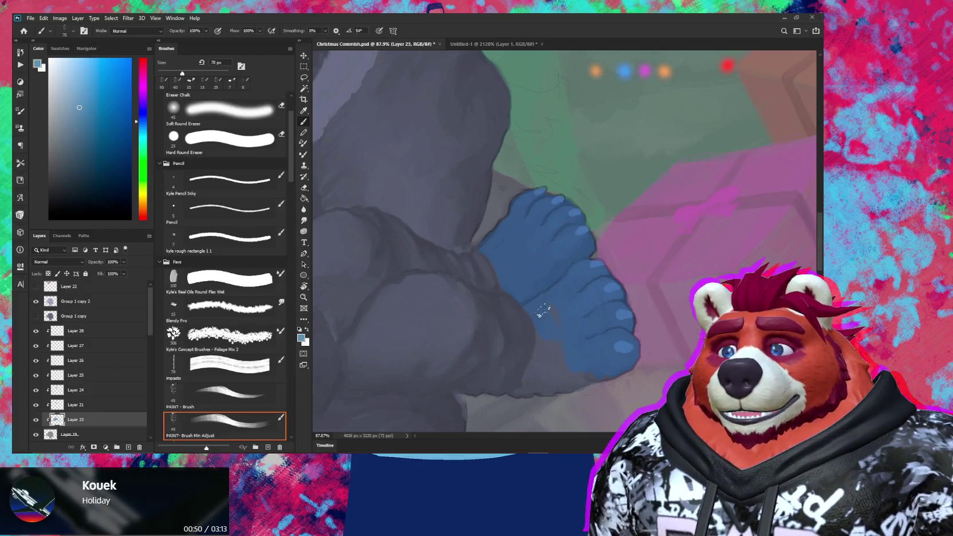
left_click_drag(569, 381, 614, 372)
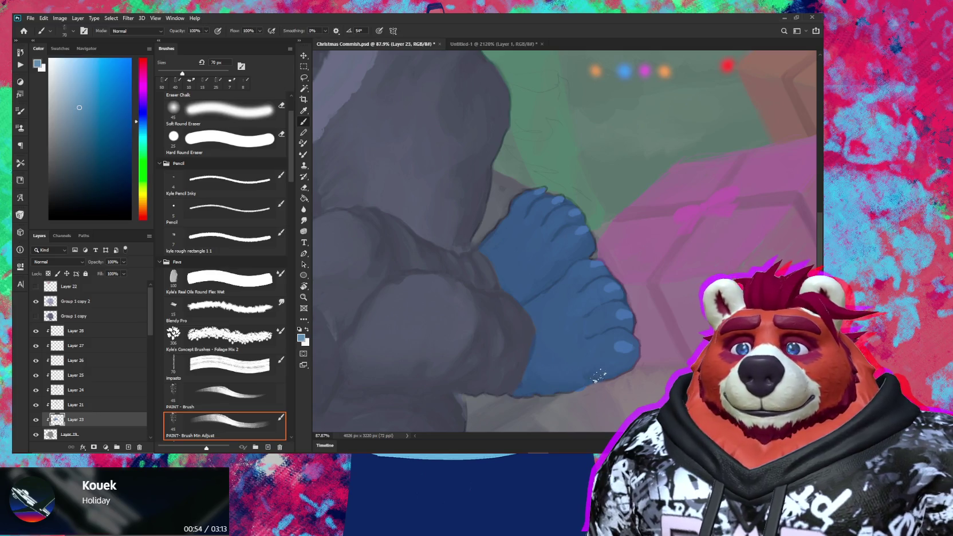
left_click_drag(554, 389, 607, 326)
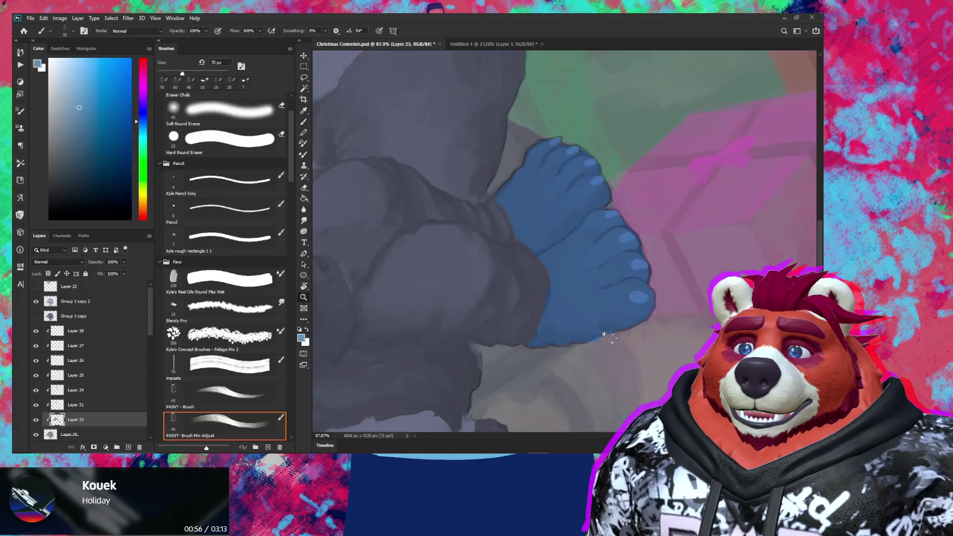
scroll(606, 338, "up", 3)
Step: Erase stray blue along the foot's edge, then view Layer 19's silhouette by itself
key("e")
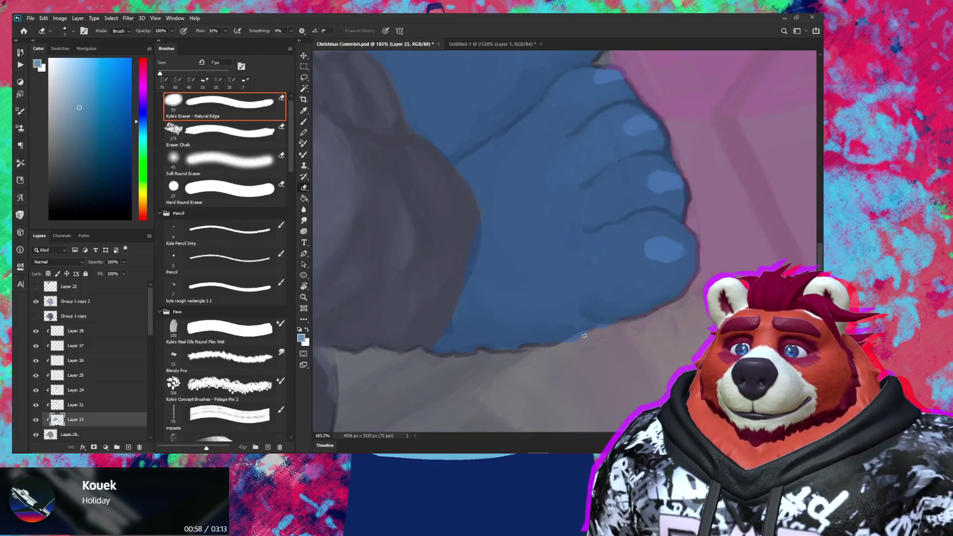
left_click_drag(605, 327, 586, 325)
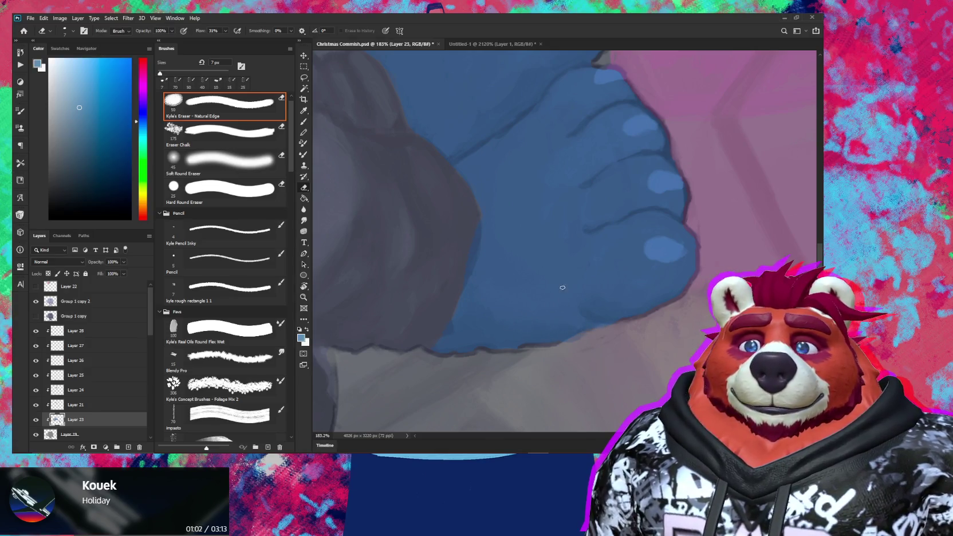
mouse_move(547, 251)
left_mouse_down()
mouse_move(549, 338)
mouse_move(506, 349)
mouse_move(504, 372)
mouse_move(627, 312)
mouse_move(583, 354)
mouse_move(549, 340)
mouse_move(627, 298)
mouse_move(652, 255)
mouse_move(540, 214)
mouse_move(572, 213)
left_mouse_up()
key("r")
key("z")
key("r")
key("z")
key("r")
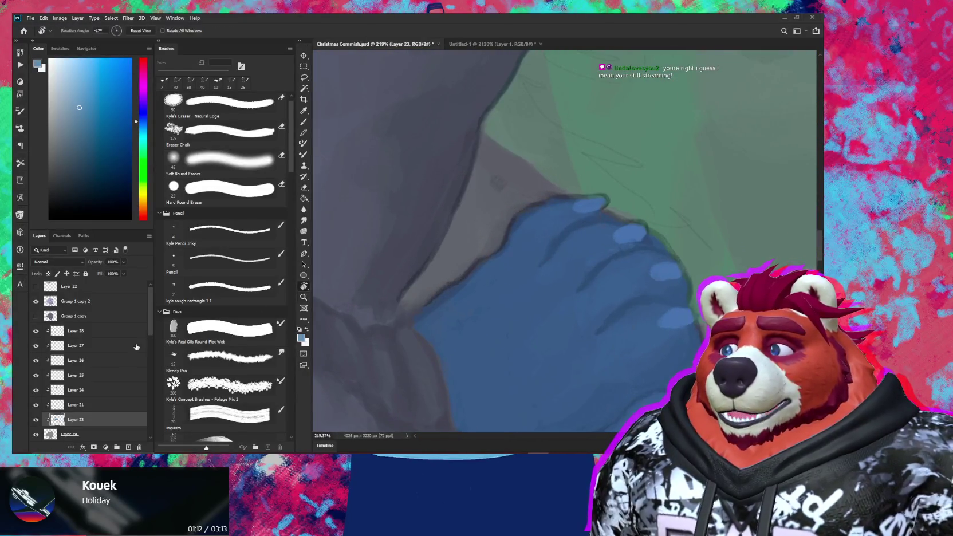
left_click(117, 434)
Step: Select Layer 19, sample its grey, show all layers again and shrink the brush to about 35 px
left_click(35, 434, "alt")
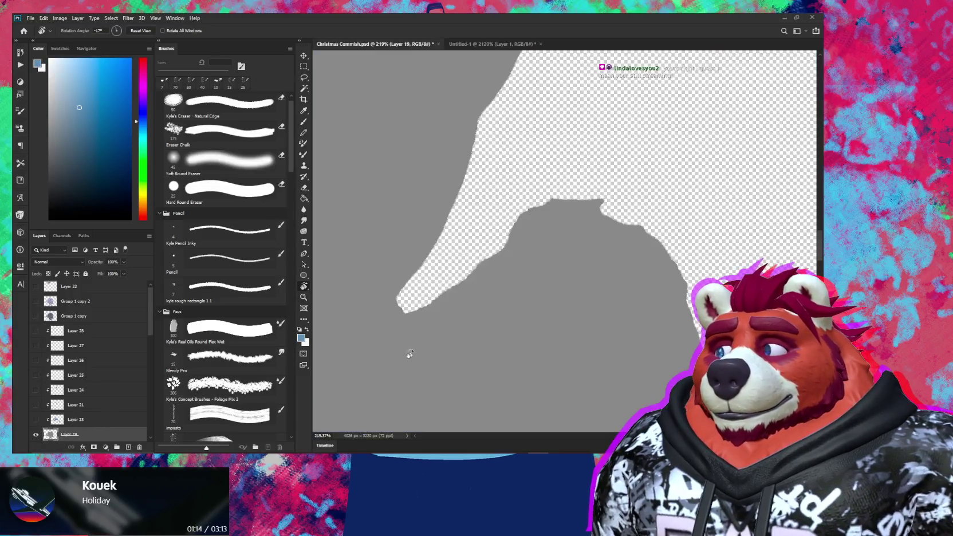
key("b")
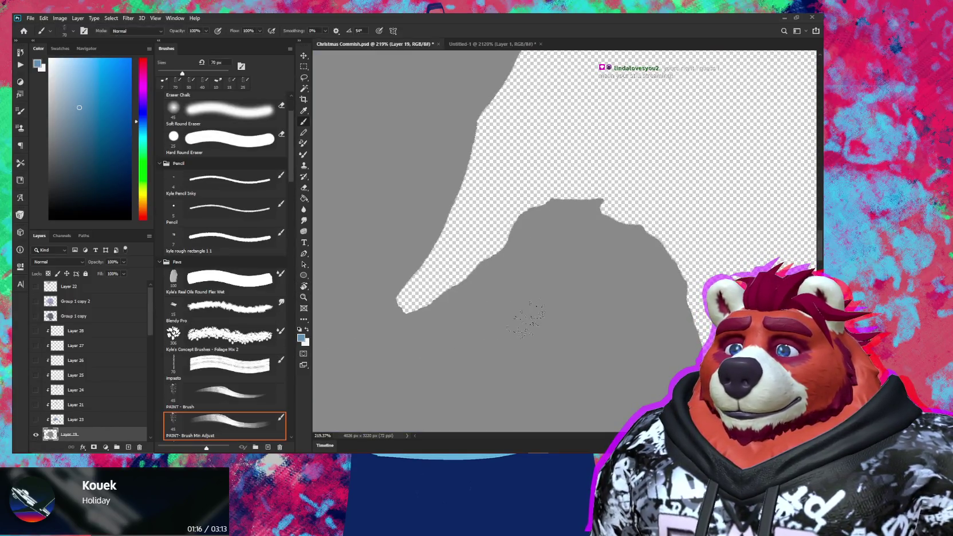
left_click(521, 298, "alt")
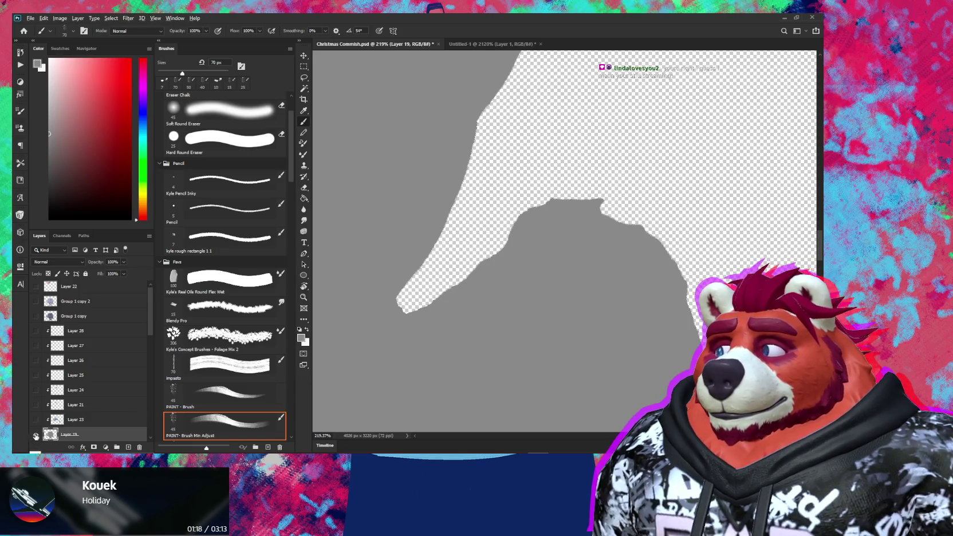
left_click(36, 435, "alt")
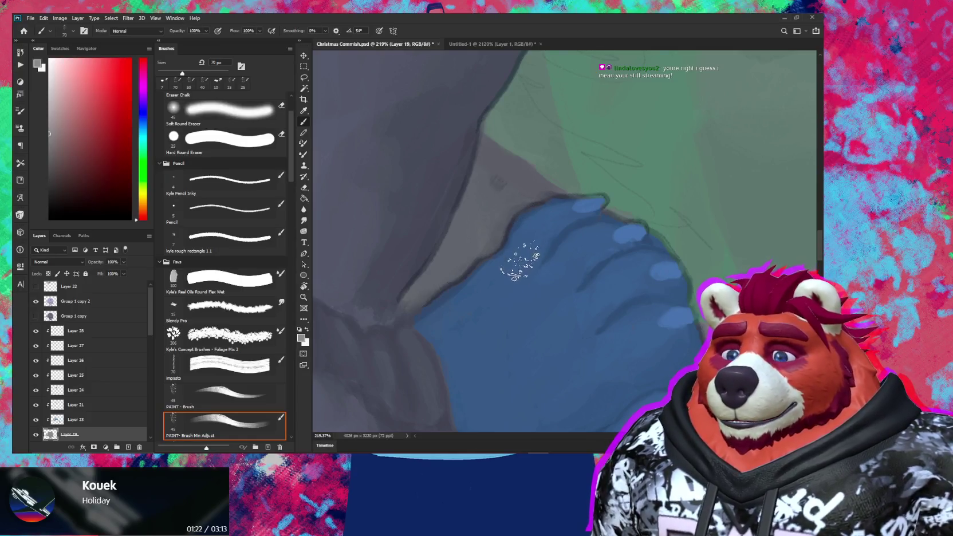
mouse_move(537, 241)
left_mouse_down()
mouse_move(517, 244)
mouse_move(483, 281)
left_mouse_up()
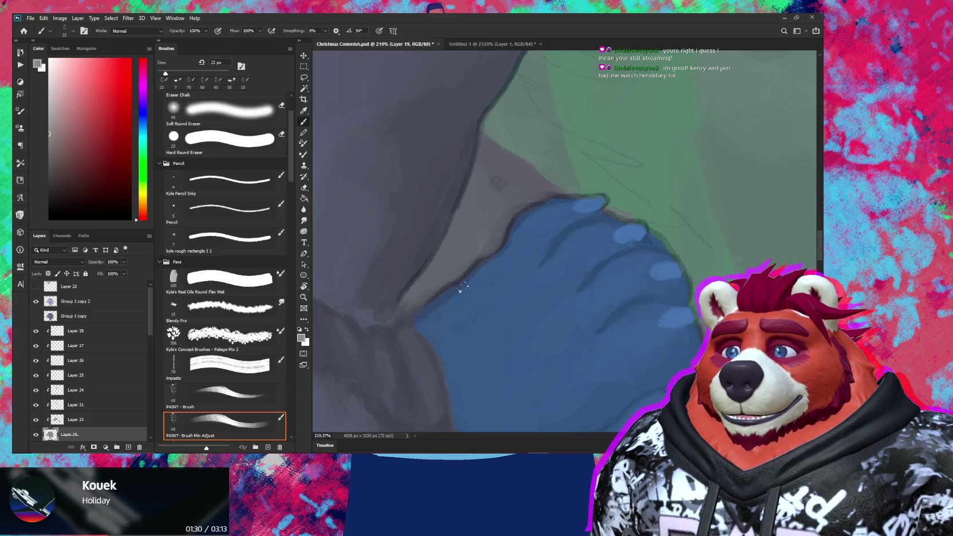
key("alt+Tab")
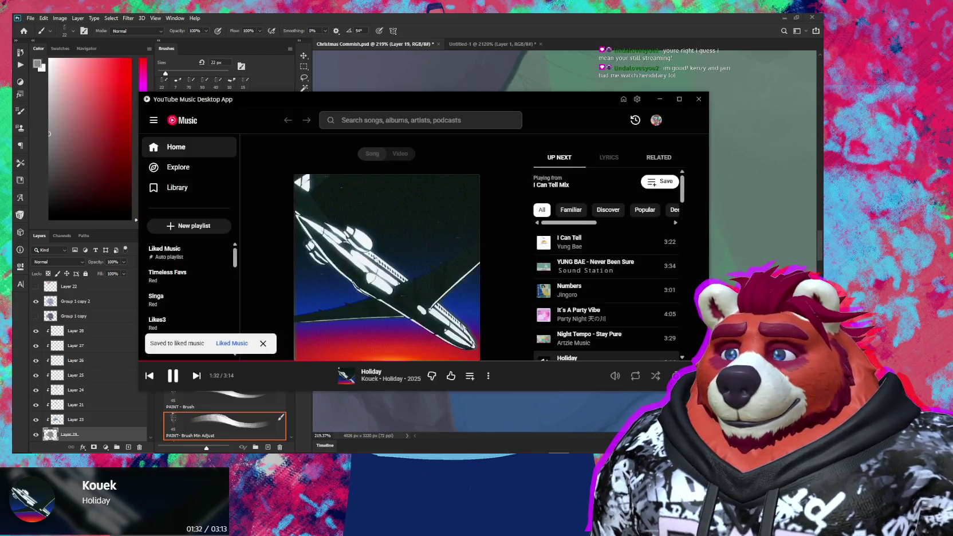
Step: Switch from YouTube Music back to the Photoshop painting
key("alt+Tab")
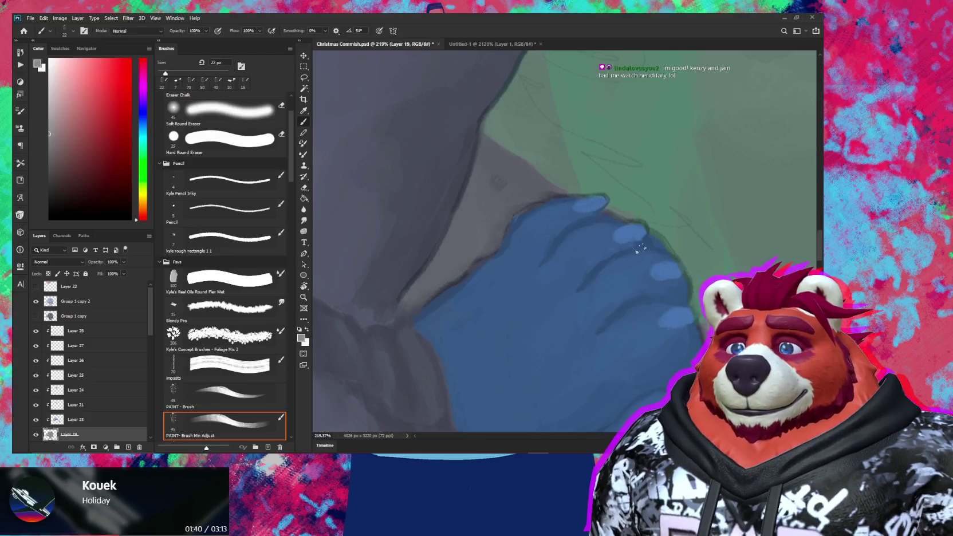
Step: Touch up the blue paw with the eraser, then return to a 22 px brush
left_click_drag(653, 261, 590, 292)
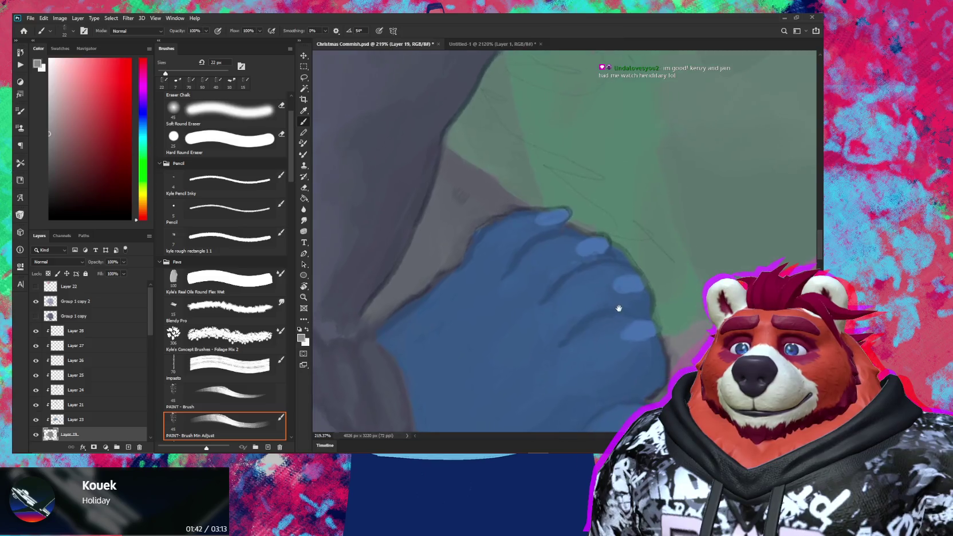
key("e")
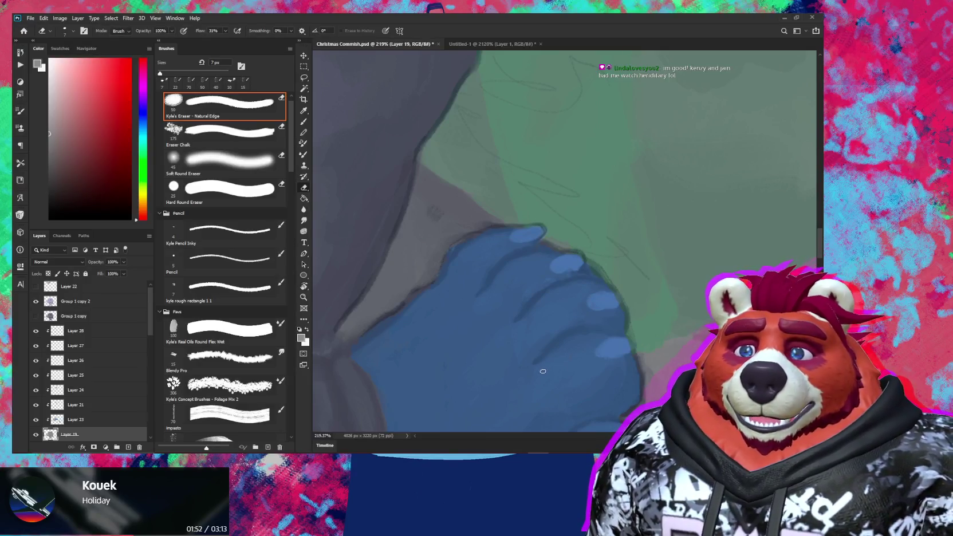
left_click_drag(544, 371, 486, 307)
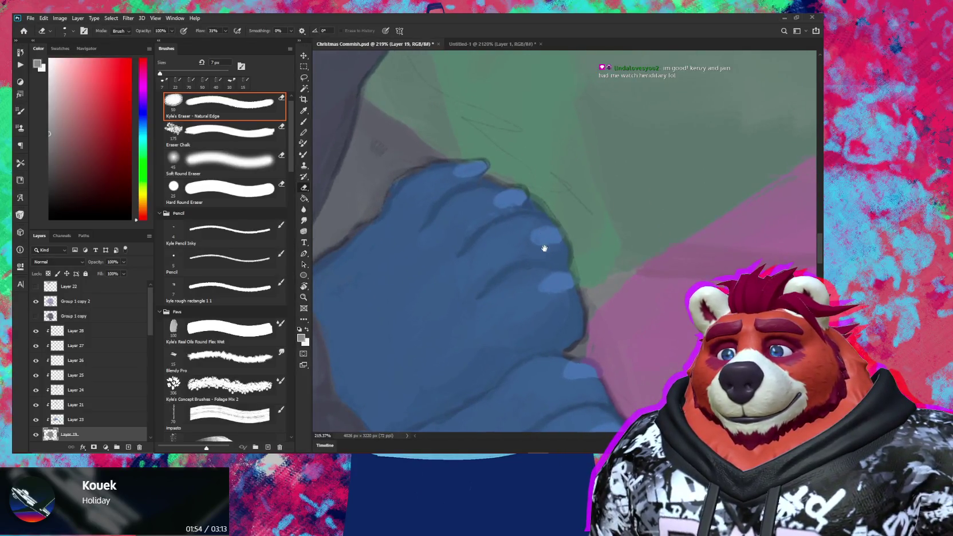
left_click_drag(544, 234, 568, 164)
key("b")
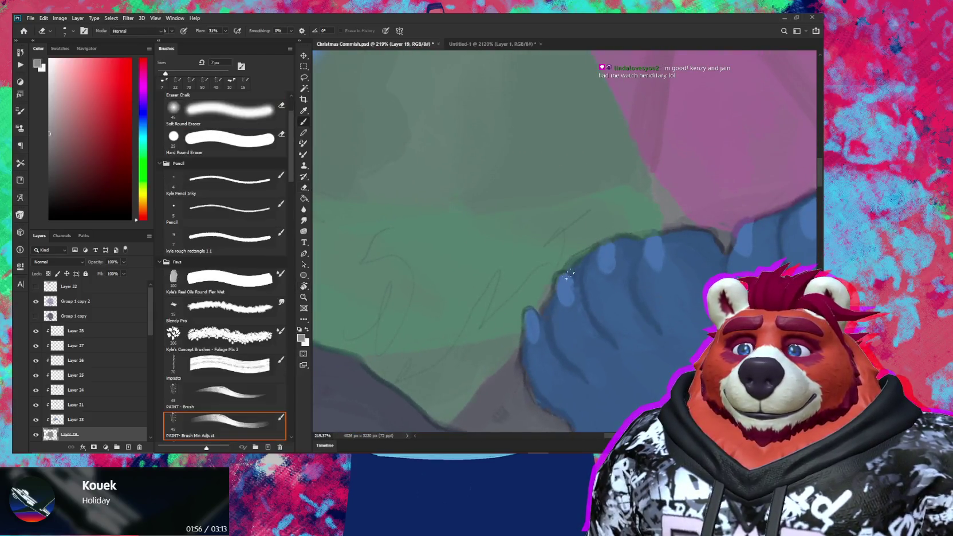
key("b")
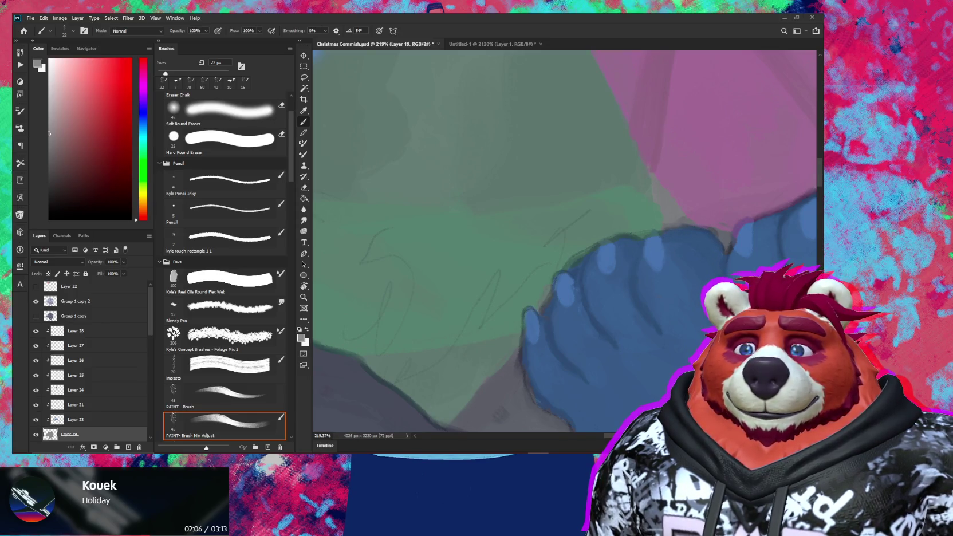
Step: Rotate the view about 90° and zoom out to about 137% to check both blue feet
left_click_drag(753, 243, 687, 249)
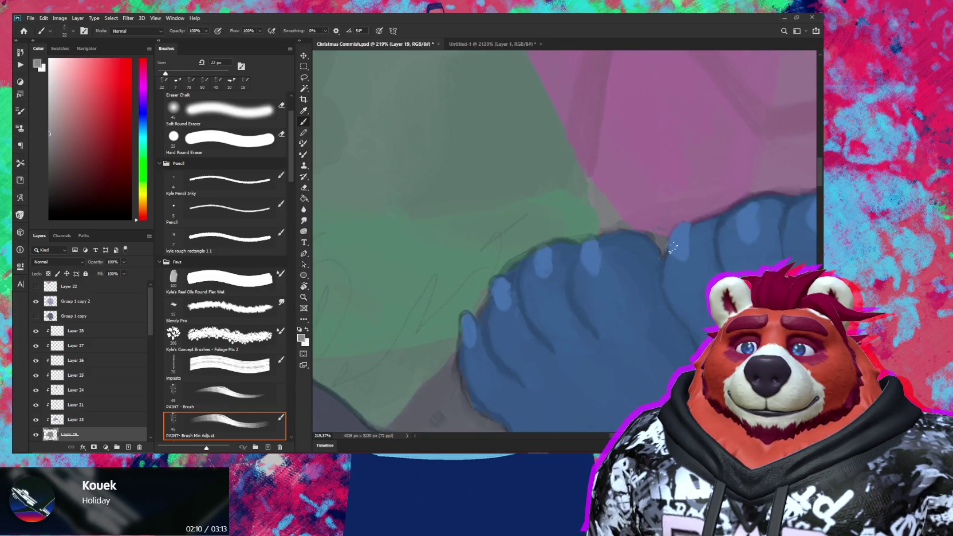
mouse_move(706, 265)
left_mouse_down()
mouse_move(475, 389)
mouse_move(570, 283)
left_mouse_up()
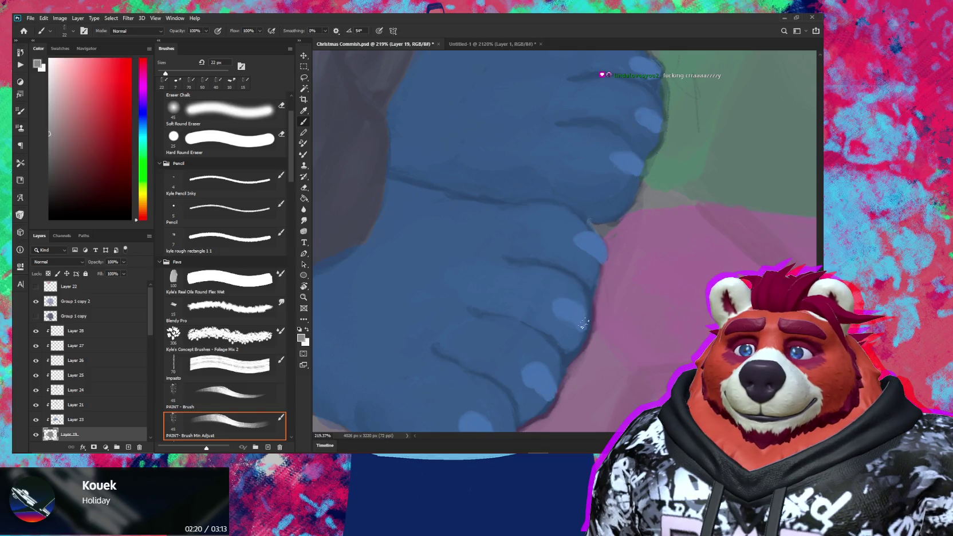
scroll(583, 322, "down", 2)
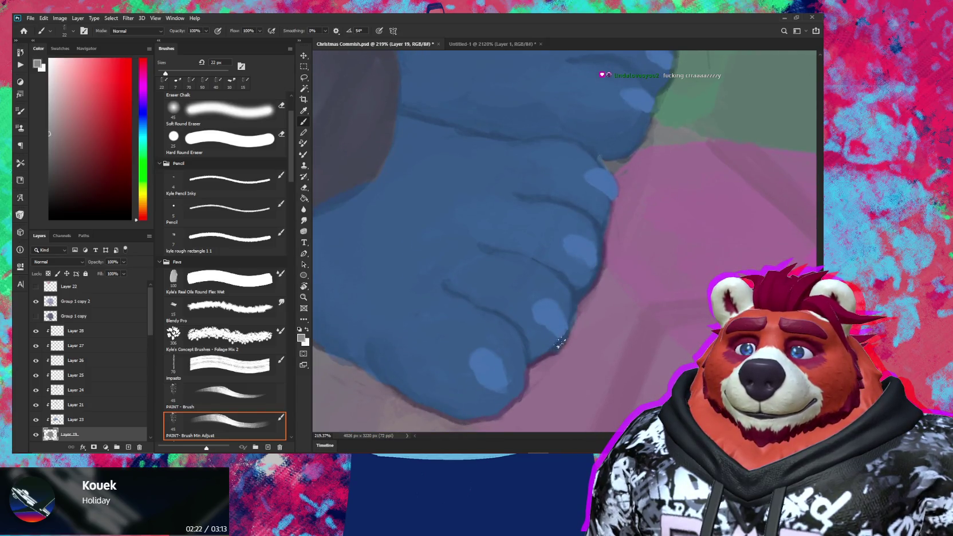
left_click_drag(534, 352, 568, 308)
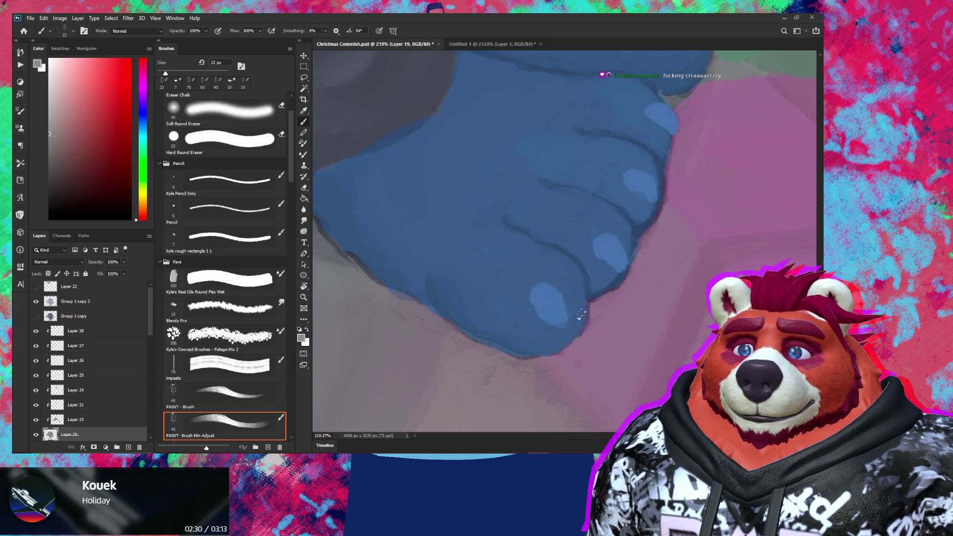
mouse_move(378, 251)
left_mouse_down()
mouse_move(478, 277)
mouse_move(481, 310)
left_mouse_up()
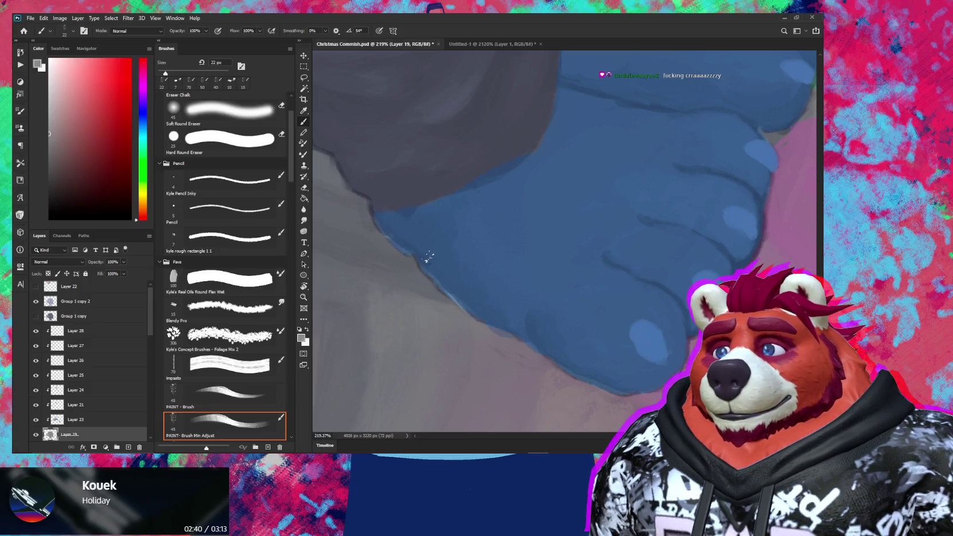
key("z")
mouse_move(472, 257)
left_mouse_down()
mouse_move(450, 259)
mouse_move(478, 312)
left_mouse_up()
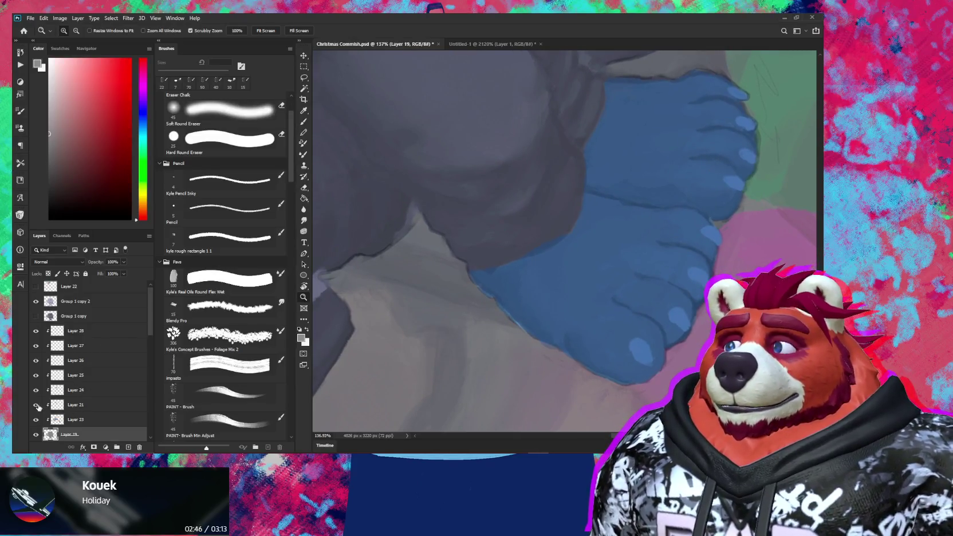
Step: Sample the foot's blue and try a lighter blue stroke along its edge, then undo it
left_click(35, 419, "alt")
left_click(217, 423)
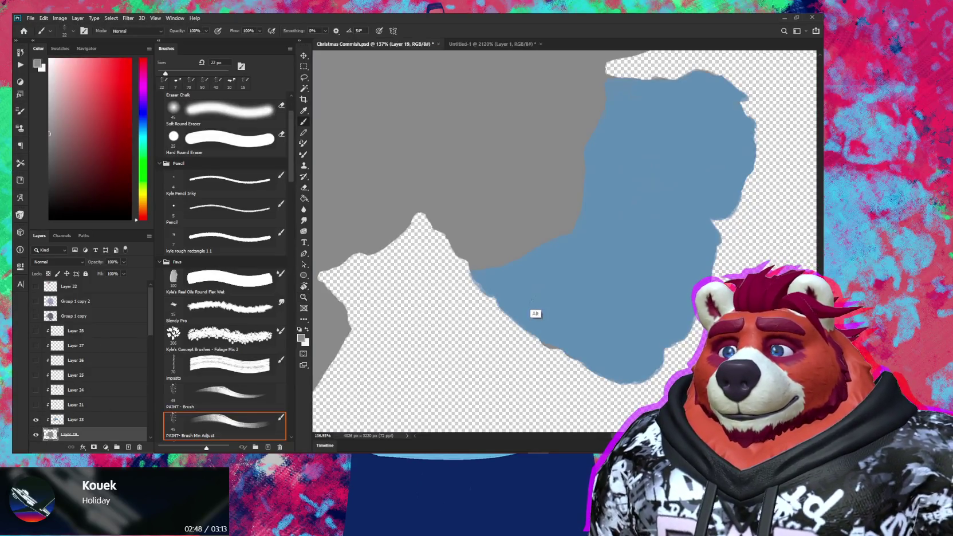
left_click(539, 312, "alt")
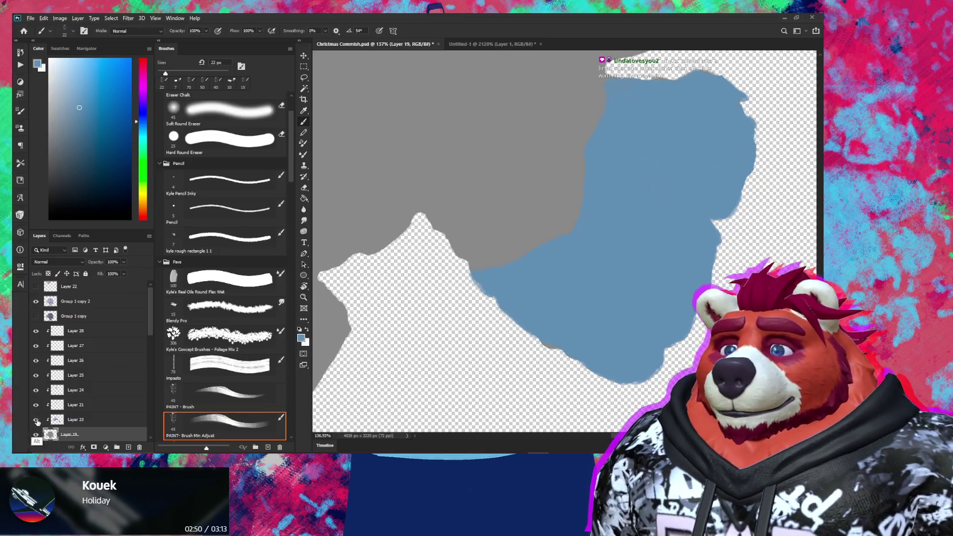
left_click(36, 419, "alt")
scroll(478, 284, "up", 3)
key("bracketleft")
key("bracketleft")
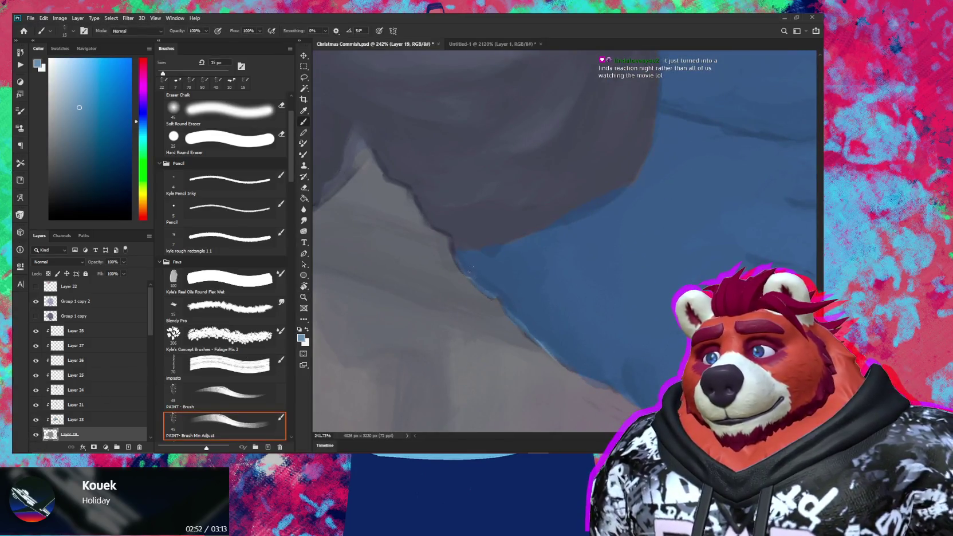
mouse_move(490, 300)
left_mouse_down()
mouse_move(469, 282)
mouse_move(507, 324)
left_mouse_up()
left_click_drag(464, 284, 487, 314)
right_click(385, 398, "ctrl")
key("ctrl+z")
Step: Select Layer 23 with the Eraser and tilt the view to centre the characters
left_click(391, 401)
key("e")
scroll(377, 389, "up", 3)
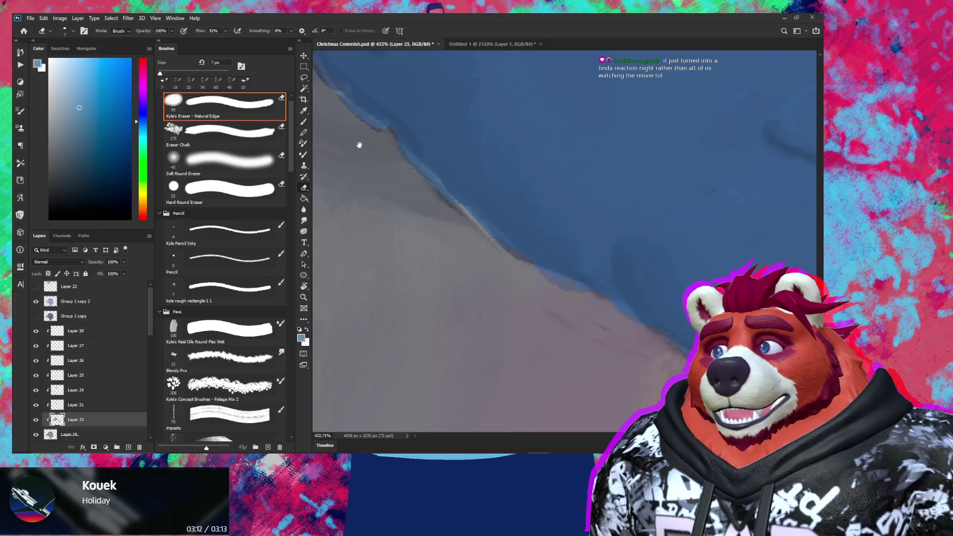
left_click_drag(356, 144, 400, 193)
scroll(425, 191, "down", 5)
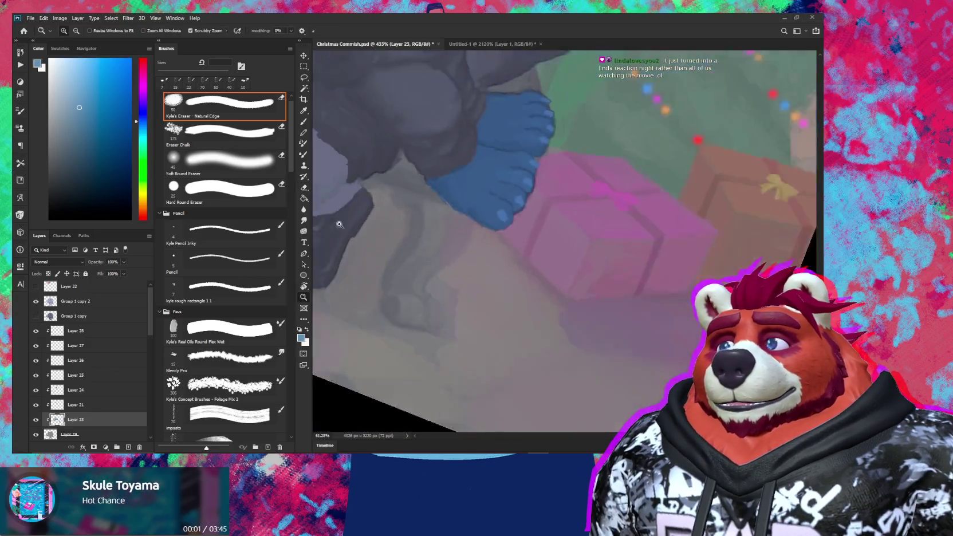
left_click_drag(513, 296, 590, 312)
key("r")
left_click_drag(563, 229, 591, 265)
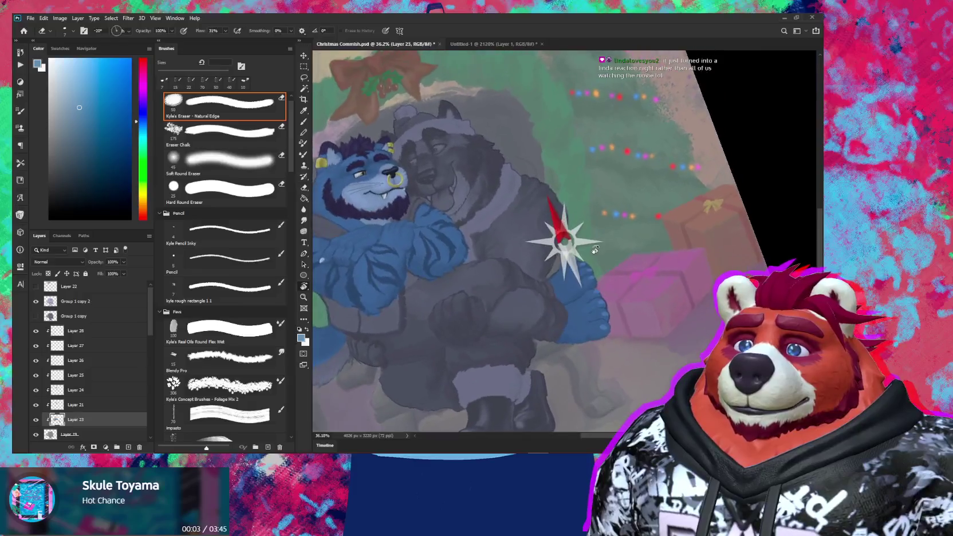
Step: Reset and straighten the view so the whole painting fits upright in the window
key("e")
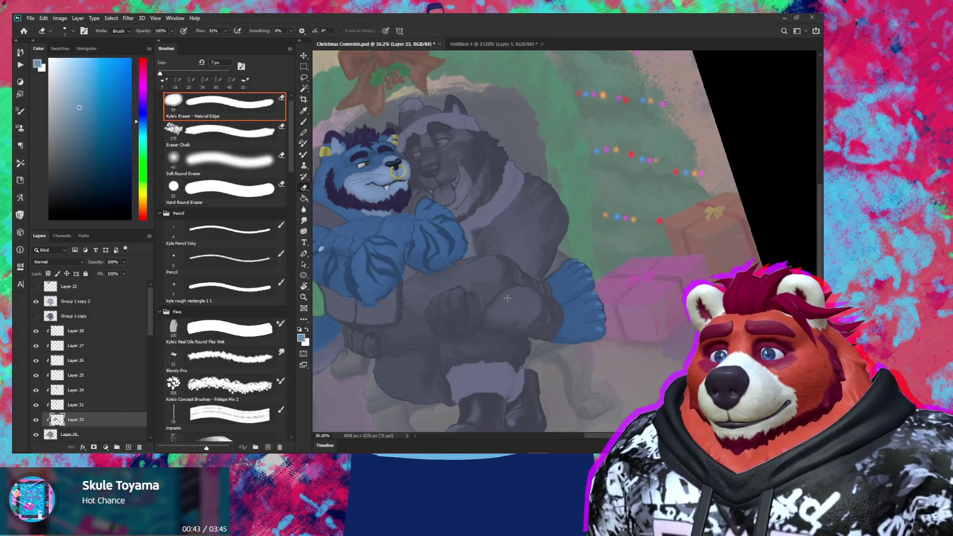
left_click_drag(484, 299, 617, 299)
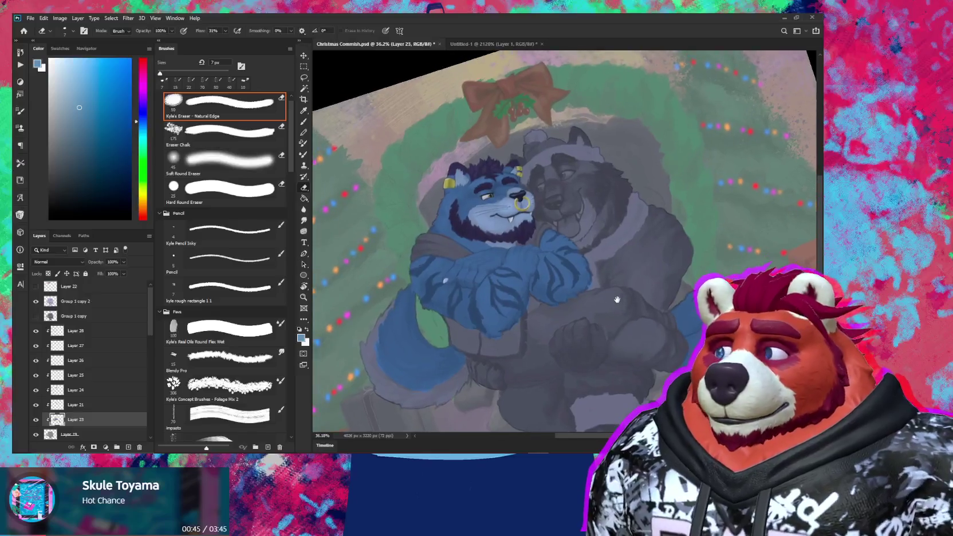
key("ctrl+0")
key("r")
left_click_drag(592, 251, 564, 241)
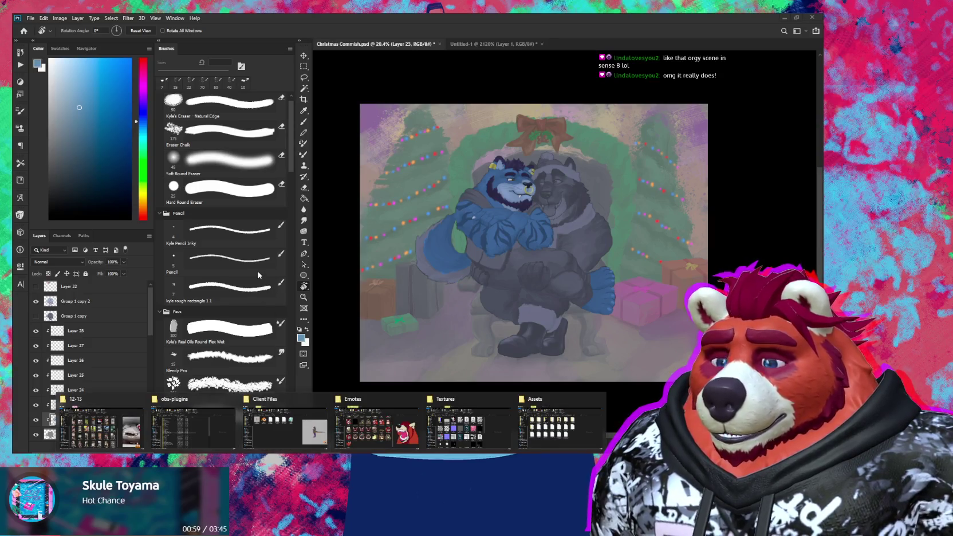
left_click(97, 426)
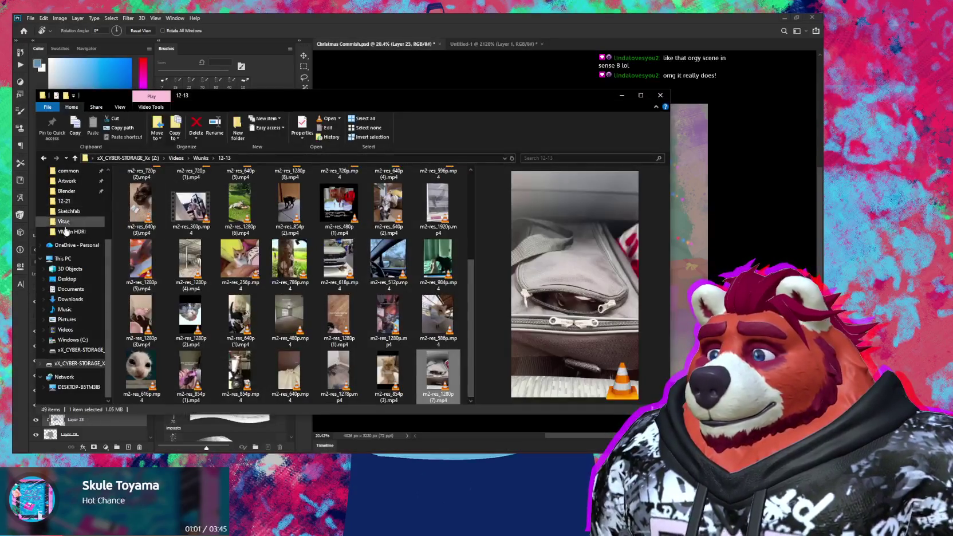
left_click(621, 95)
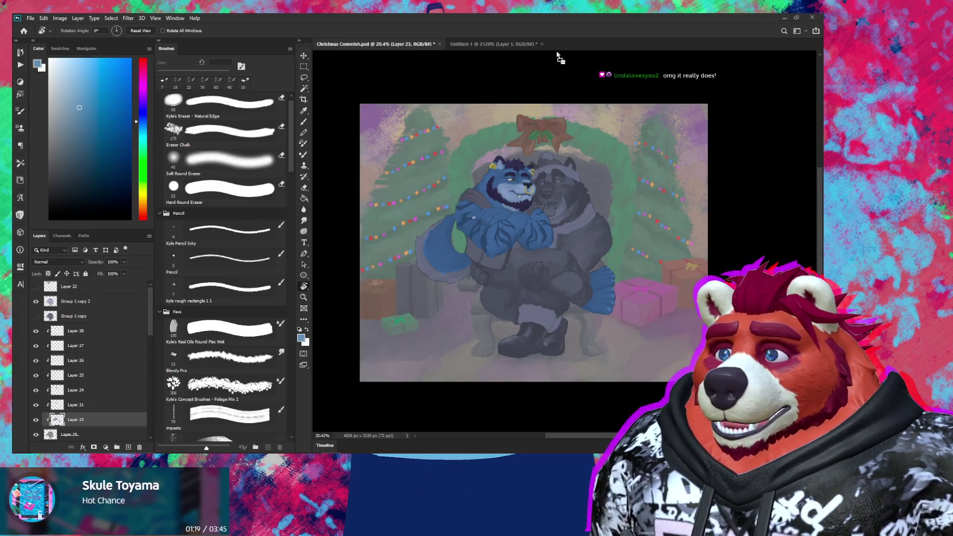
left_click_drag(557, 58, 565, 44)
Step: Sample the tiger vest's red and add a new layer clipped to Layer 28
key("b")
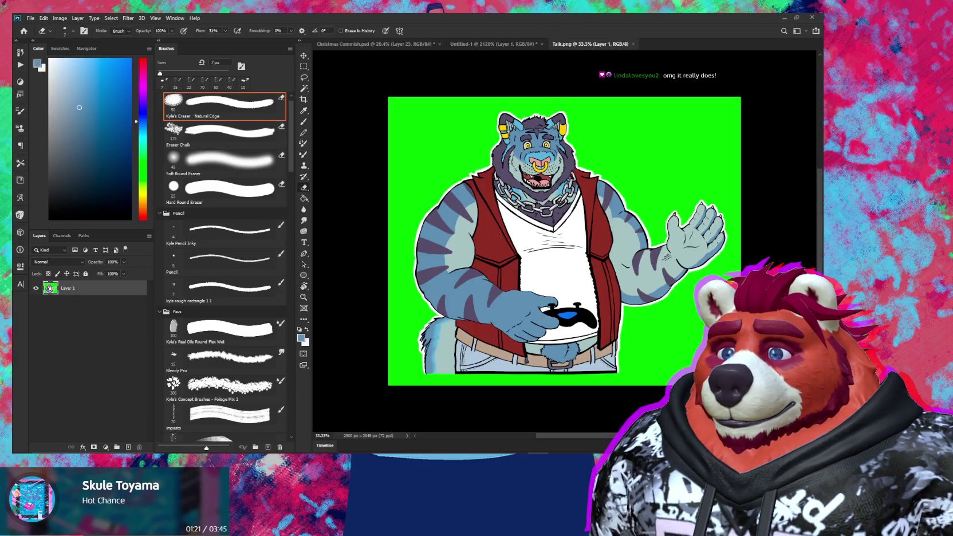
scroll(498, 245, "up", 3)
scroll(498, 245, "up", 3)
left_click(498, 245, "alt")
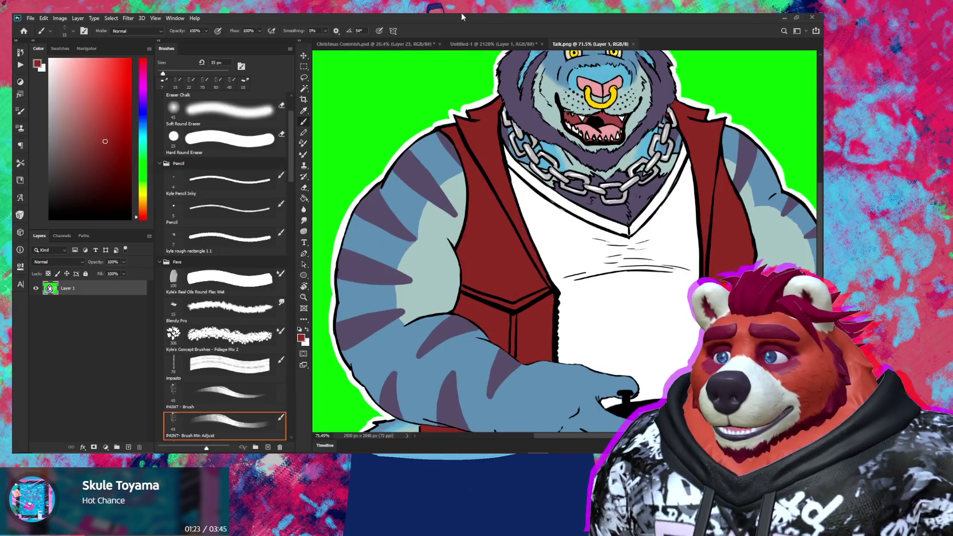
left_click(400, 42)
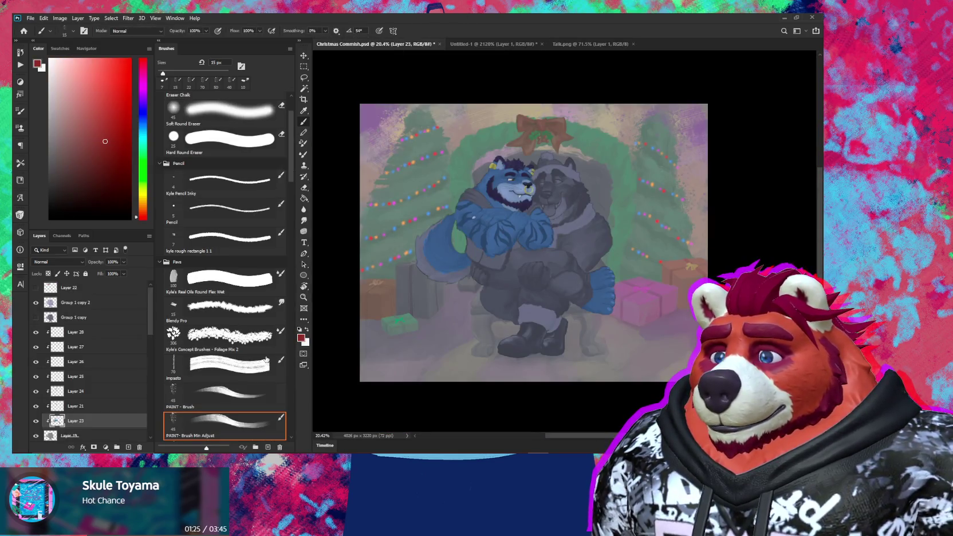
left_click(80, 334)
key("ctrl+shift+alt+n")
scroll(490, 265, "up", 1)
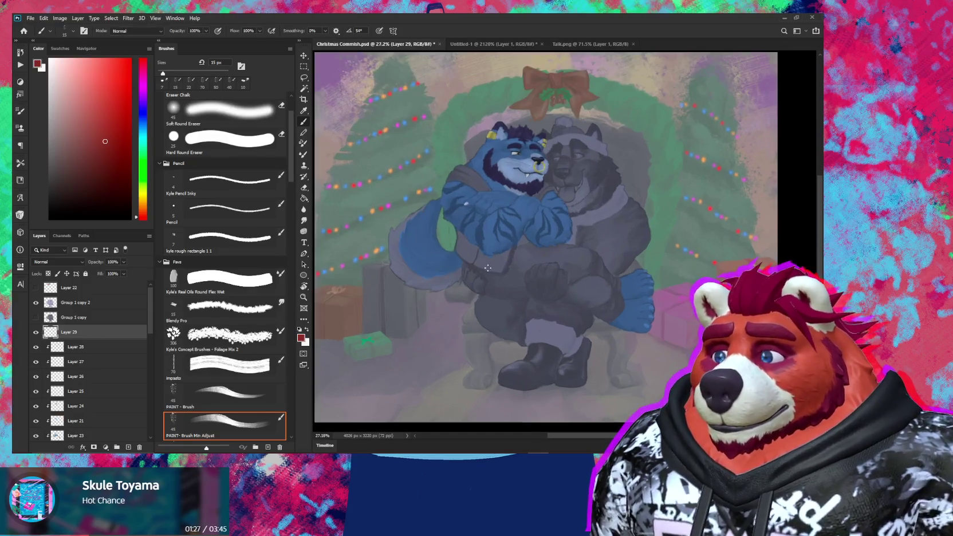
left_click(136, 338, "alt")
Step: Paint the scarf's red edges across the shoulder, rotating the canvas for easier strokes
scroll(486, 247, "up", 1)
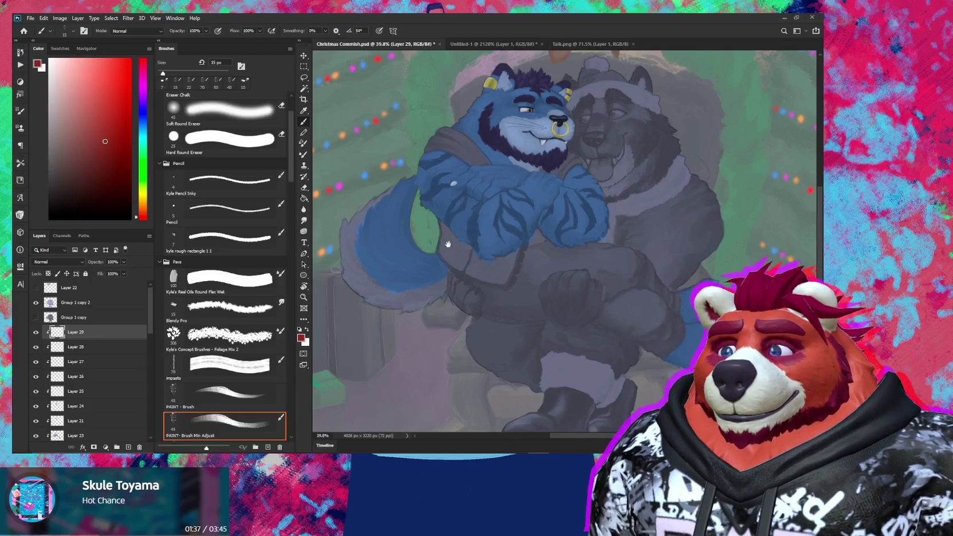
left_click_drag(441, 163, 476, 275)
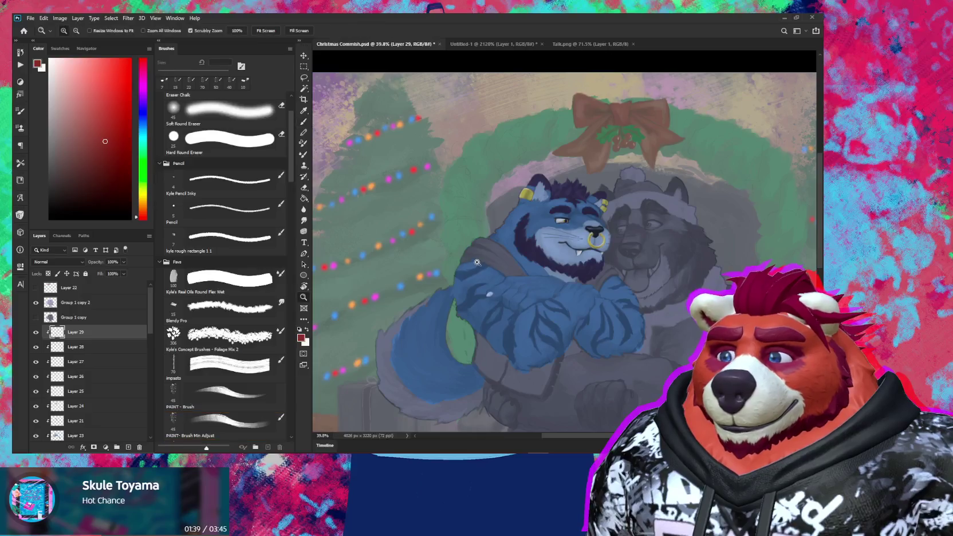
scroll(476, 275, "up", 3)
key("bracketright")
mouse_move(478, 206)
left_mouse_down()
mouse_move(465, 237)
mouse_move(436, 258)
left_mouse_up()
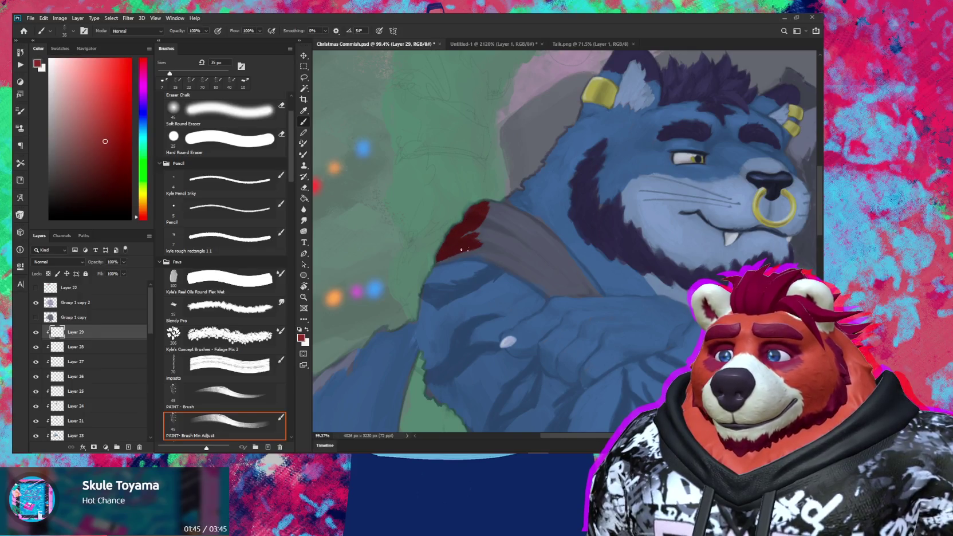
key("r")
mouse_move(609, 206)
left_mouse_down()
mouse_move(556, 182)
mouse_move(551, 189)
left_mouse_up()
key("b")
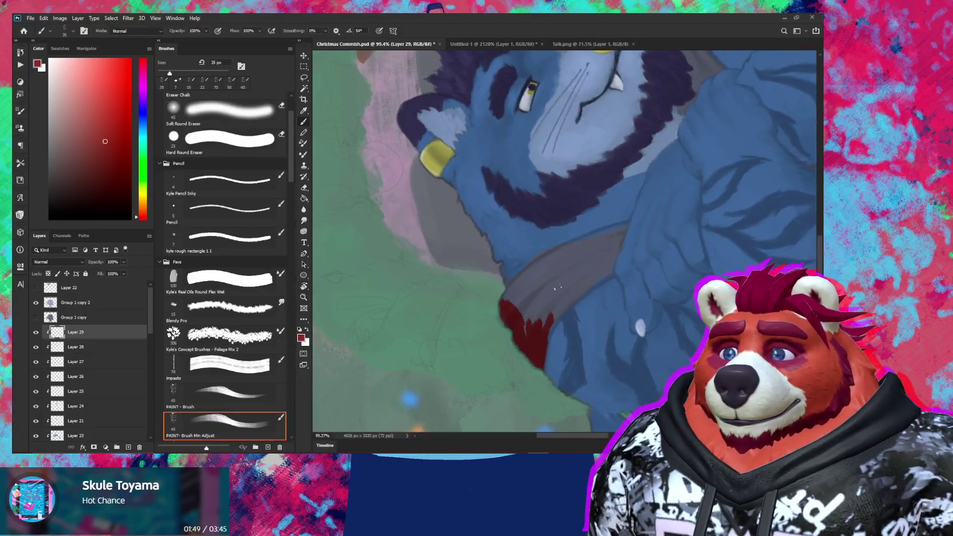
left_click_drag(546, 270, 504, 306)
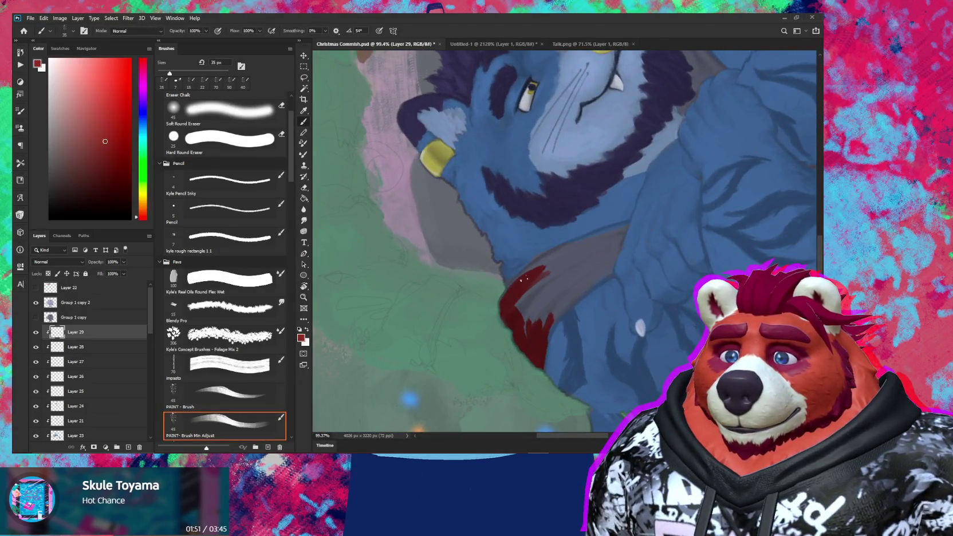
left_click_drag(574, 244, 519, 280)
left_click_drag(577, 243, 616, 229)
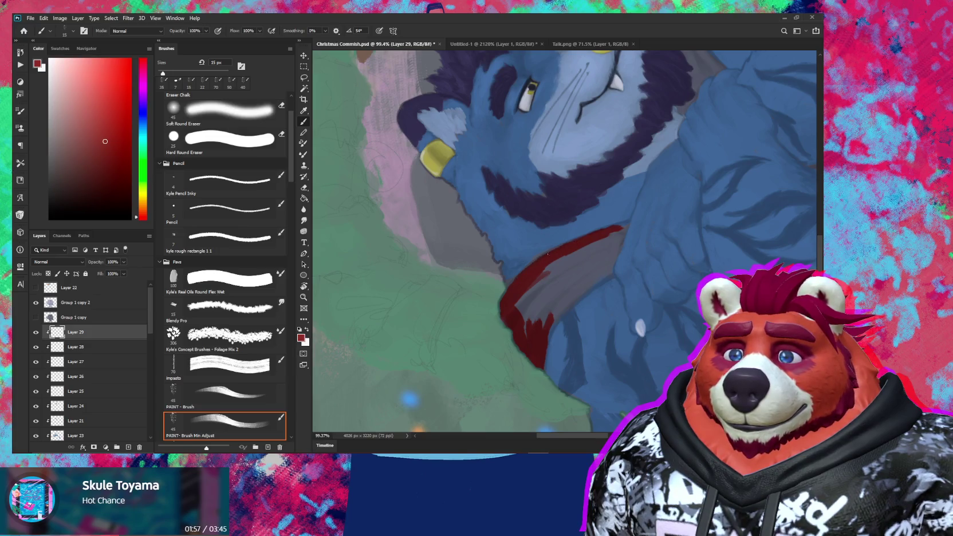
Step: Fill in and darken the red scarf below the notch, then zoom out to see it whole
scroll(533, 273, "up", 3)
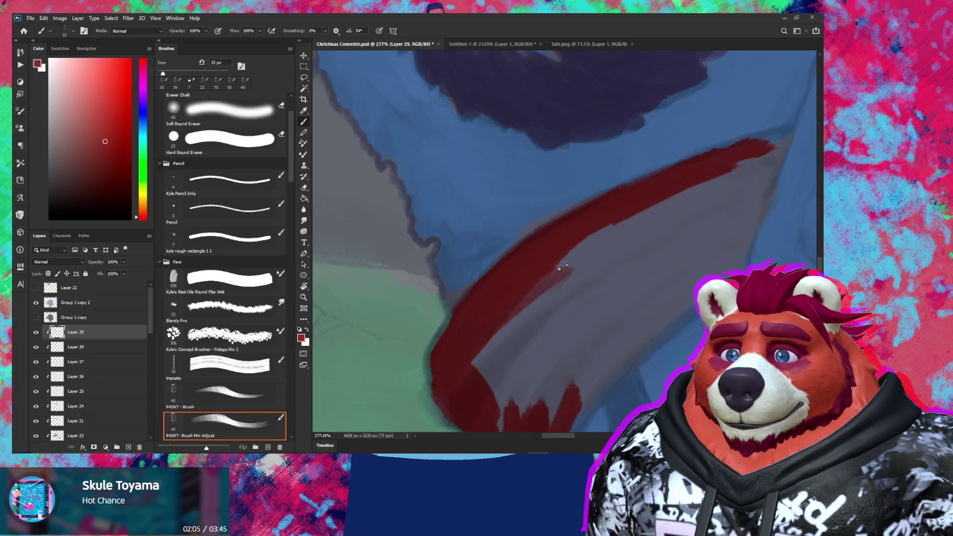
left_click_drag(596, 257, 547, 282)
left_click_drag(603, 254, 626, 237)
mouse_move(573, 251)
left_mouse_down()
mouse_move(644, 233)
mouse_move(631, 264)
mouse_move(644, 236)
mouse_move(602, 265)
mouse_move(616, 276)
mouse_move(560, 266)
mouse_move(544, 213)
mouse_move(536, 258)
left_mouse_up()
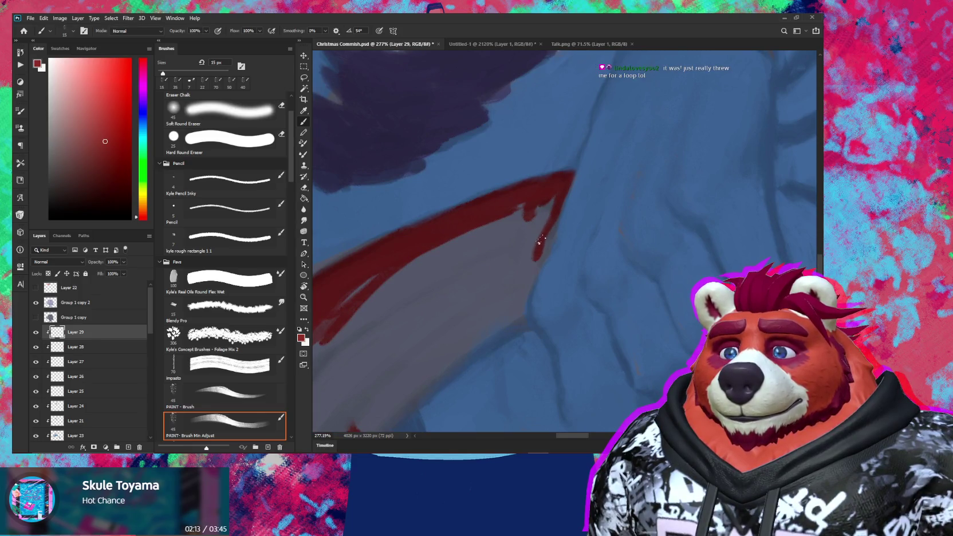
mouse_move(551, 223)
left_mouse_down()
mouse_move(524, 304)
mouse_move(533, 259)
mouse_move(577, 222)
mouse_move(409, 346)
left_mouse_up()
mouse_move(461, 298)
left_mouse_down()
mouse_move(417, 337)
mouse_move(462, 256)
mouse_move(455, 253)
mouse_move(451, 296)
mouse_move(420, 251)
mouse_move(464, 233)
mouse_move(485, 249)
mouse_move(475, 275)
mouse_move(542, 219)
mouse_move(527, 228)
mouse_move(472, 211)
mouse_move(494, 187)
mouse_move(470, 213)
mouse_move(563, 160)
mouse_move(539, 191)
mouse_move(518, 197)
left_mouse_up()
key("bracketright")
key("bracketright")
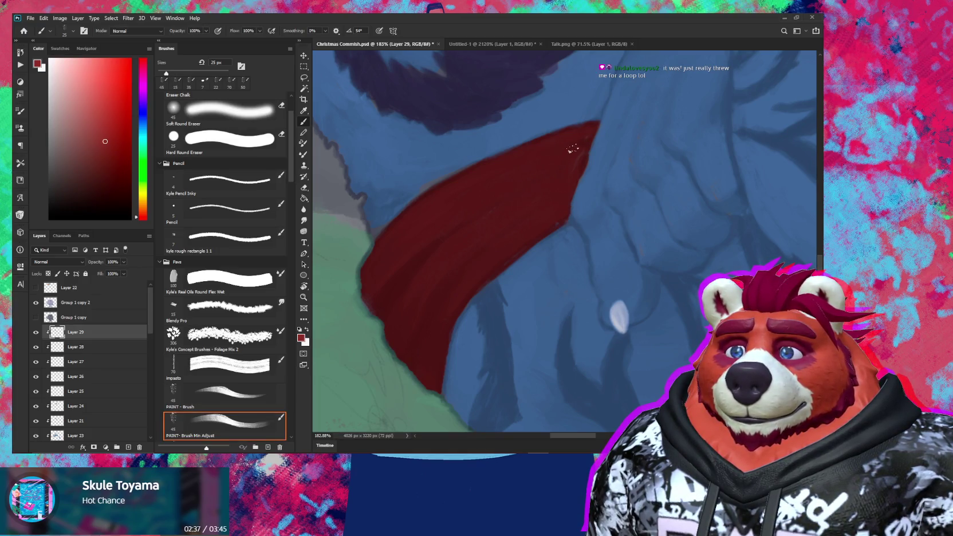
key("e")
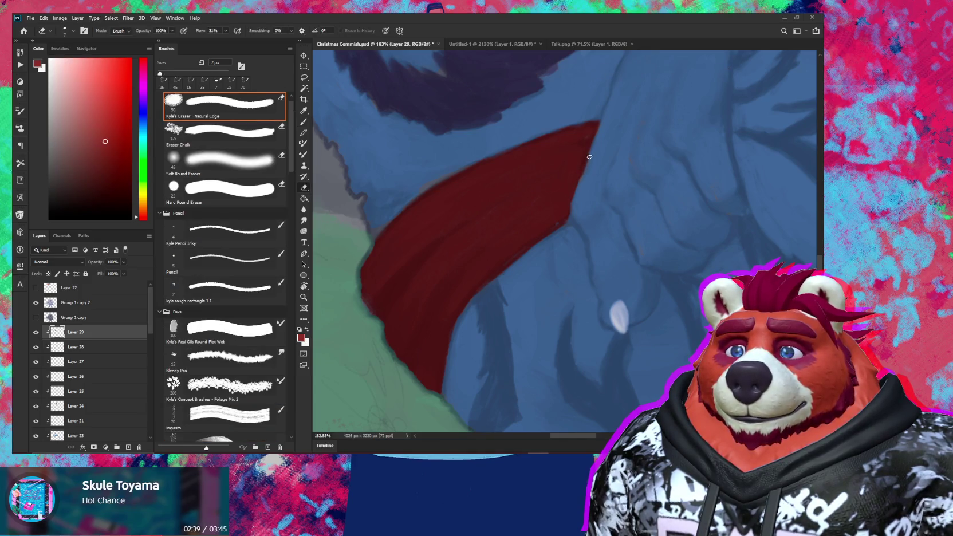
left_click_drag(600, 174, 517, 319)
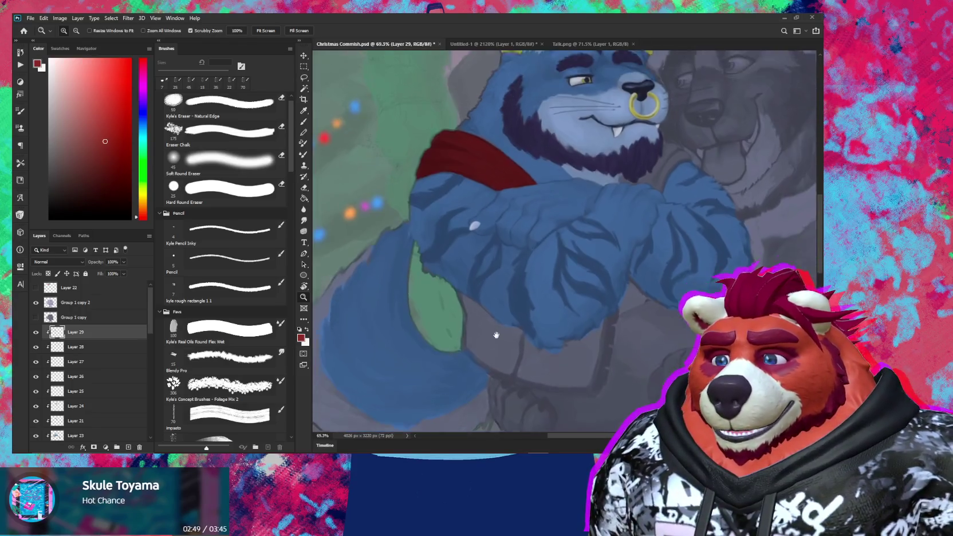
Step: Paint dark red along the leaf's edge and widen the scarf's hanging end beside it
scroll(498, 338, "down", 5)
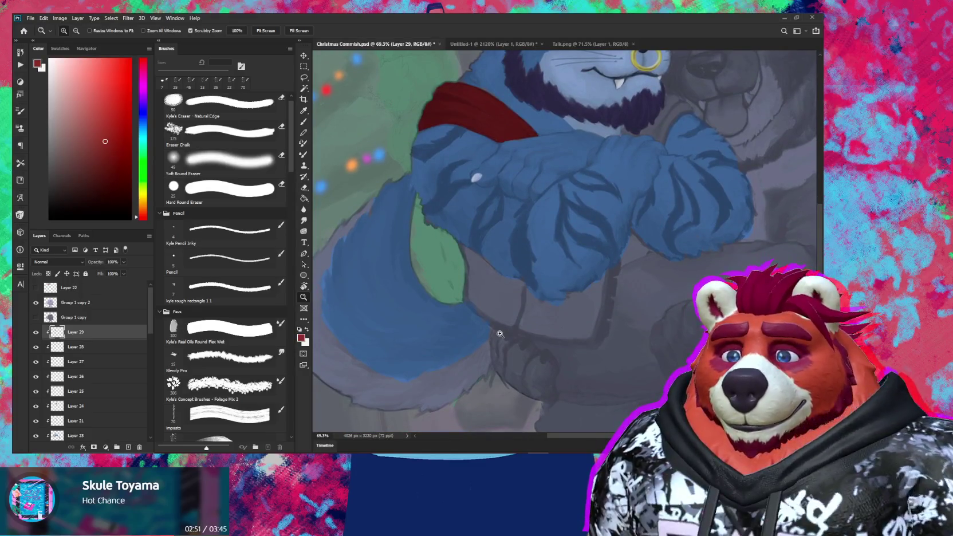
mouse_move(506, 309)
left_mouse_down()
mouse_move(527, 313)
mouse_move(493, 290)
mouse_move(525, 264)
left_mouse_up()
key("b")
key("bracketleft")
left_click_drag(460, 210, 476, 233)
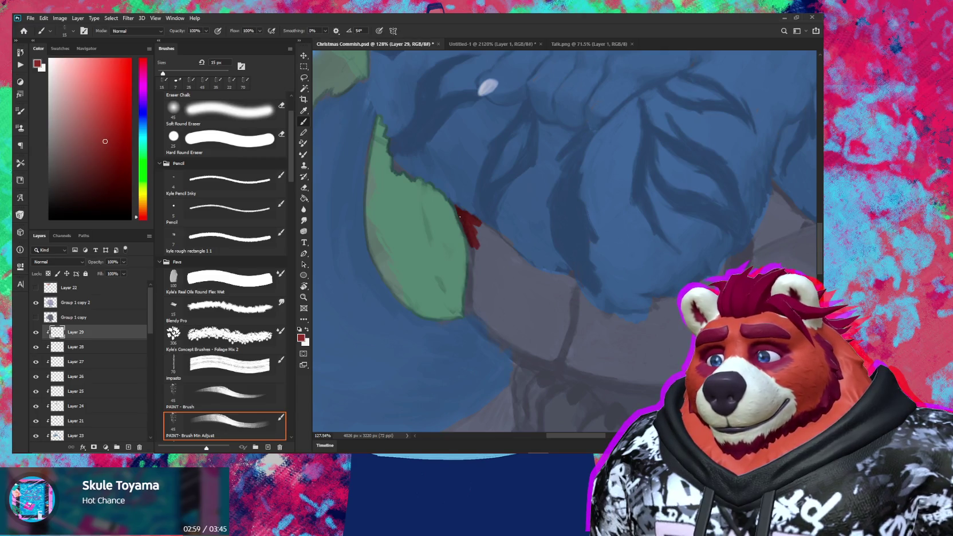
mouse_move(475, 247)
left_mouse_down()
mouse_move(476, 310)
mouse_move(522, 346)
mouse_move(481, 286)
mouse_move(478, 257)
mouse_move(505, 286)
mouse_move(484, 241)
mouse_move(493, 241)
mouse_move(526, 274)
mouse_move(518, 292)
mouse_move(529, 309)
mouse_move(515, 315)
mouse_move(546, 351)
mouse_move(491, 306)
mouse_move(494, 280)
mouse_move(455, 265)
mouse_move(544, 306)
mouse_move(503, 257)
left_mouse_up()
key("bracketright")
left_click_drag(544, 283, 497, 232)
left_click_drag(535, 260, 492, 213)
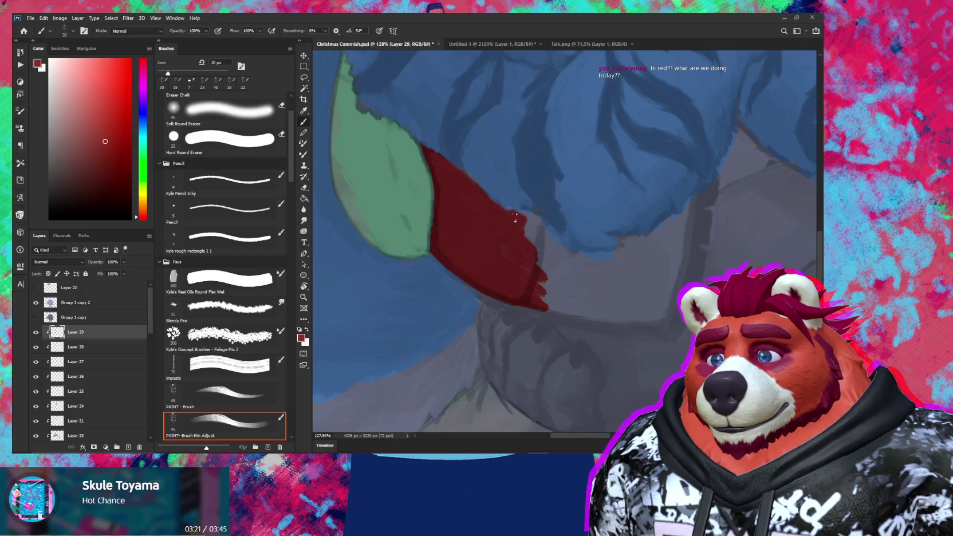
left_click_drag(515, 218, 537, 230)
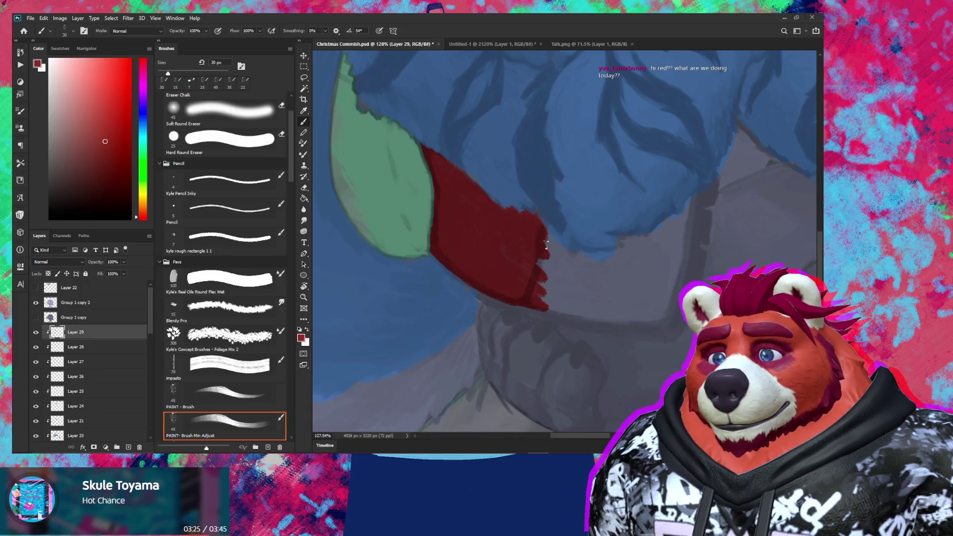
scroll(537, 243, "up", 5)
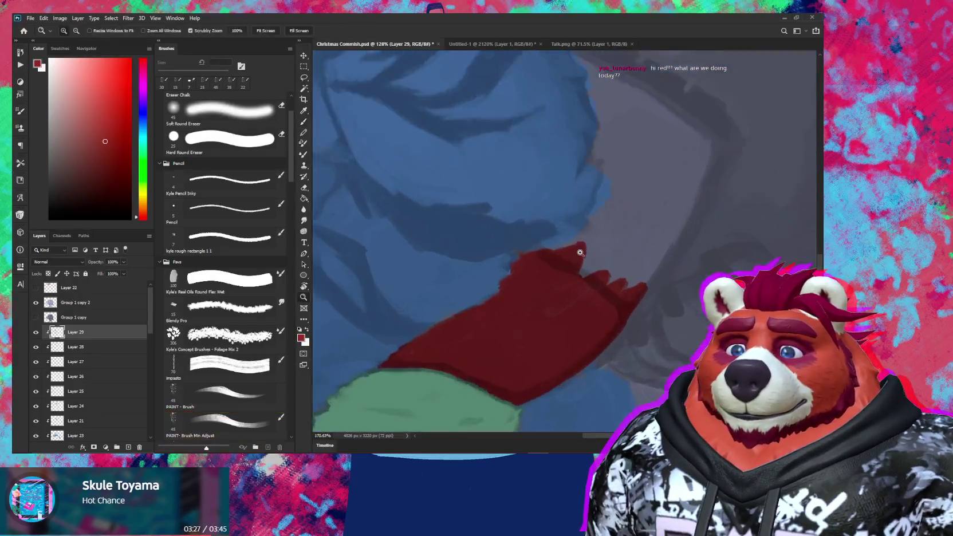
mouse_move(527, 245)
left_mouse_down()
mouse_move(548, 219)
mouse_move(528, 252)
mouse_move(541, 235)
left_mouse_up()
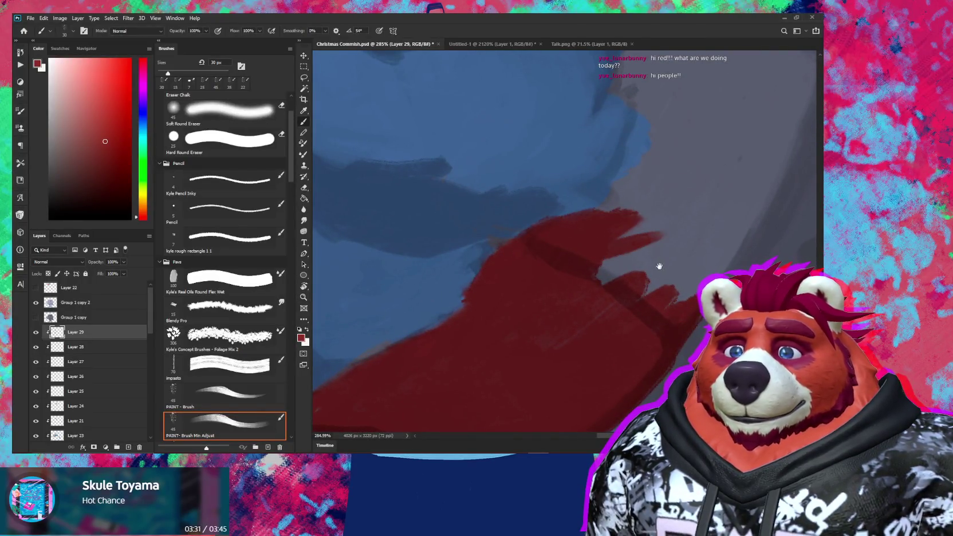
Step: Extend the red scarf up and to the right into a pointed tip
key("z")
left_click_drag(659, 265, 528, 301)
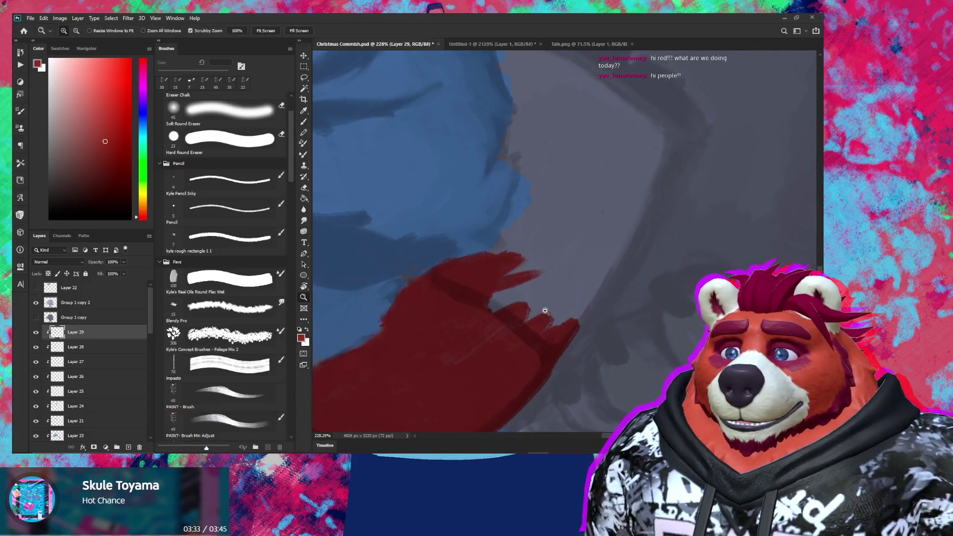
key("r")
mouse_move(630, 257)
left_mouse_down()
mouse_move(614, 300)
mouse_move(604, 272)
mouse_move(536, 288)
left_mouse_up()
key("b")
mouse_move(484, 270)
left_mouse_down()
mouse_move(477, 265)
mouse_move(456, 300)
mouse_move(490, 308)
mouse_move(489, 329)
mouse_move(414, 298)
mouse_move(544, 274)
mouse_move(495, 340)
mouse_move(596, 255)
mouse_move(466, 361)
left_mouse_up()
key("bracketright")
mouse_move(598, 260)
left_mouse_down()
mouse_move(651, 220)
mouse_move(565, 302)
mouse_move(682, 196)
mouse_move(540, 309)
mouse_move(537, 329)
mouse_move(574, 249)
mouse_move(550, 244)
mouse_move(587, 324)
mouse_move(547, 251)
mouse_move(617, 284)
mouse_move(566, 279)
left_mouse_up()
Step: Draw a thin red tail stroke running from the scarf tip
key("bracketleft")
key("r")
left_click_drag(468, 345, 583, 278)
mouse_move(501, 324)
left_mouse_down()
mouse_move(677, 213)
mouse_move(630, 221)
mouse_move(589, 203)
mouse_move(618, 209)
mouse_move(570, 206)
mouse_move(544, 197)
mouse_move(533, 172)
mouse_move(551, 188)
left_mouse_up()
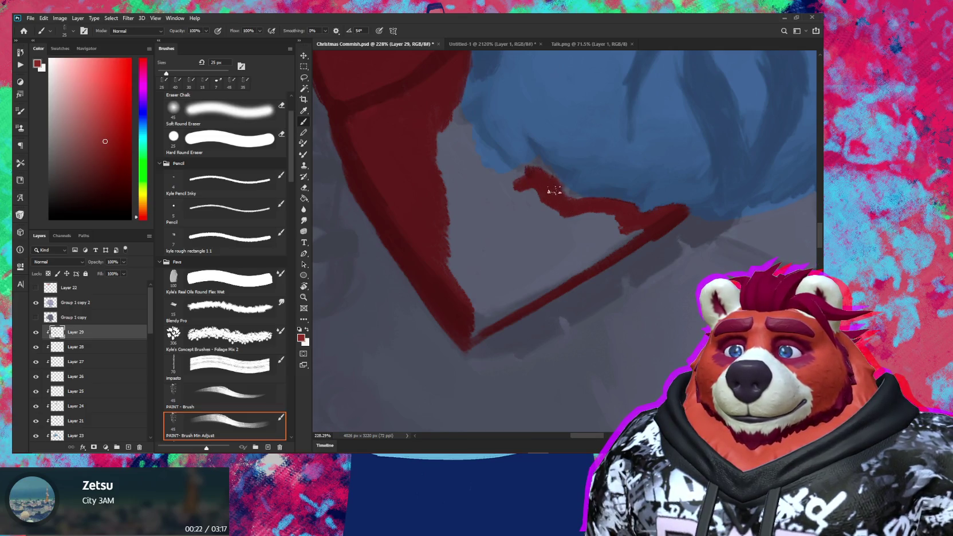
Step: Paint red along and under the blue hair's edge, erasing stray red
key("bracketleft")
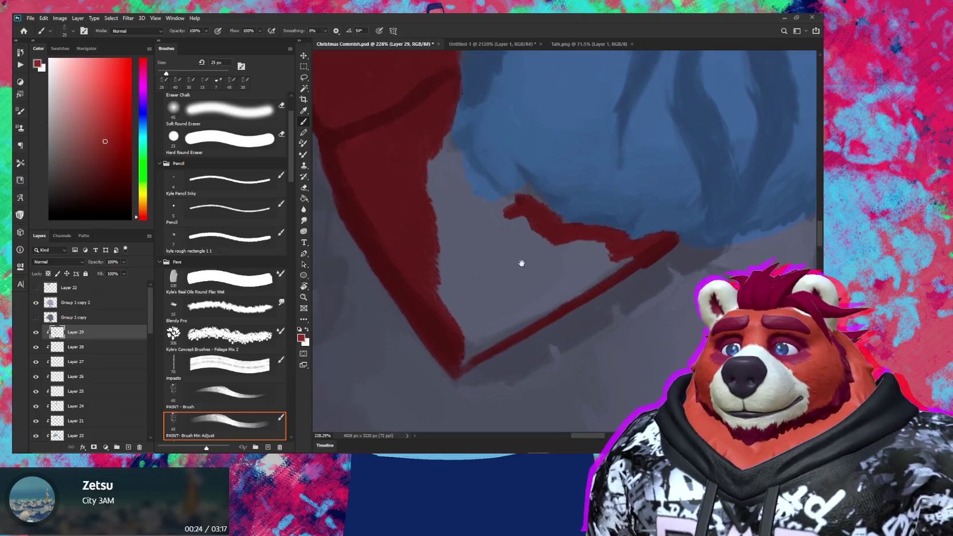
scroll(519, 260, "up", 3)
left_click(497, 223)
mouse_move(495, 211)
left_mouse_down()
mouse_move(491, 204)
mouse_move(510, 240)
mouse_move(485, 220)
mouse_move(487, 272)
left_mouse_up()
key("e")
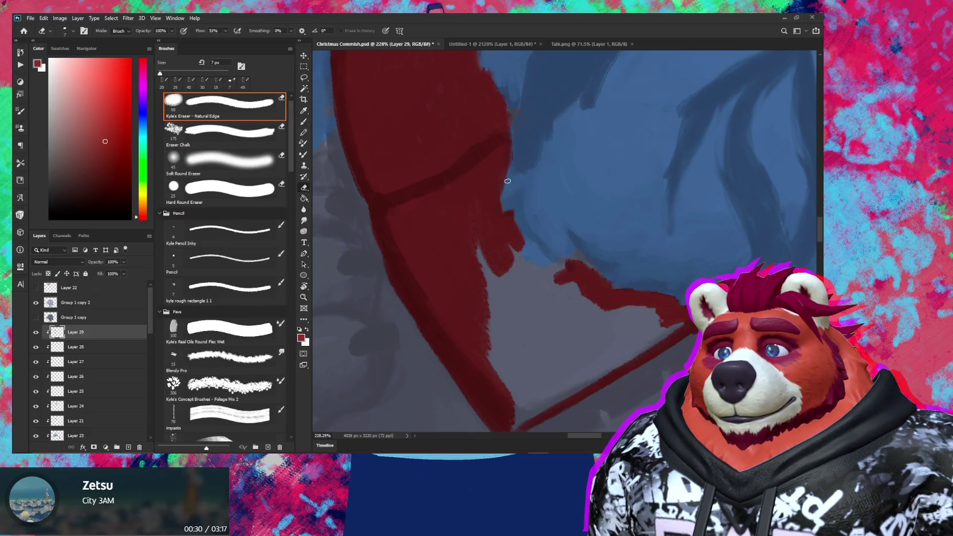
left_click_drag(514, 146, 516, 169)
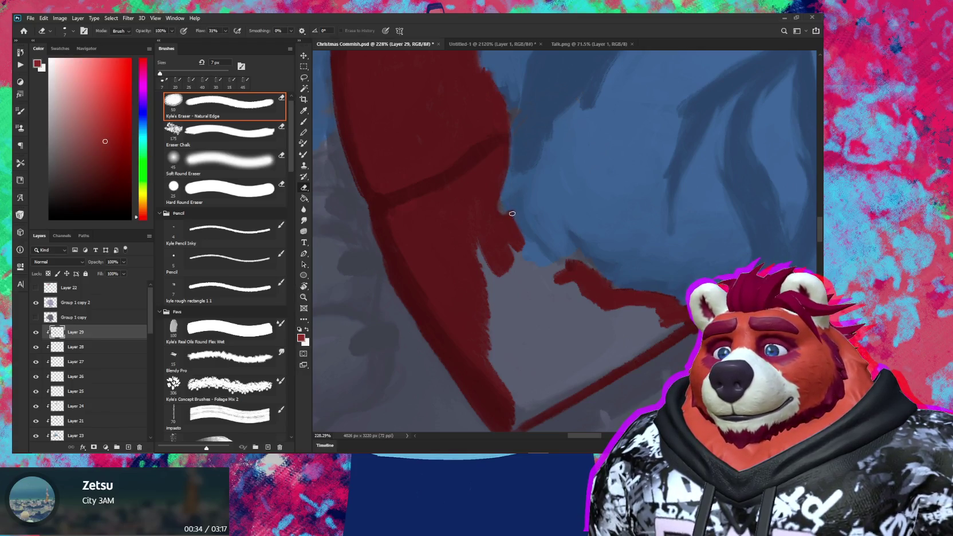
key("b")
left_click_drag(476, 240, 506, 303)
mouse_move(498, 253)
left_mouse_down()
mouse_move(461, 215)
mouse_move(488, 314)
mouse_move(459, 287)
mouse_move(538, 315)
mouse_move(530, 335)
mouse_move(591, 310)
mouse_move(578, 296)
mouse_move(516, 281)
mouse_move(562, 259)
left_mouse_up()
Step: Cover the grey gaps along the scarf's upper-left edge with a larger brush
key("bracketright")
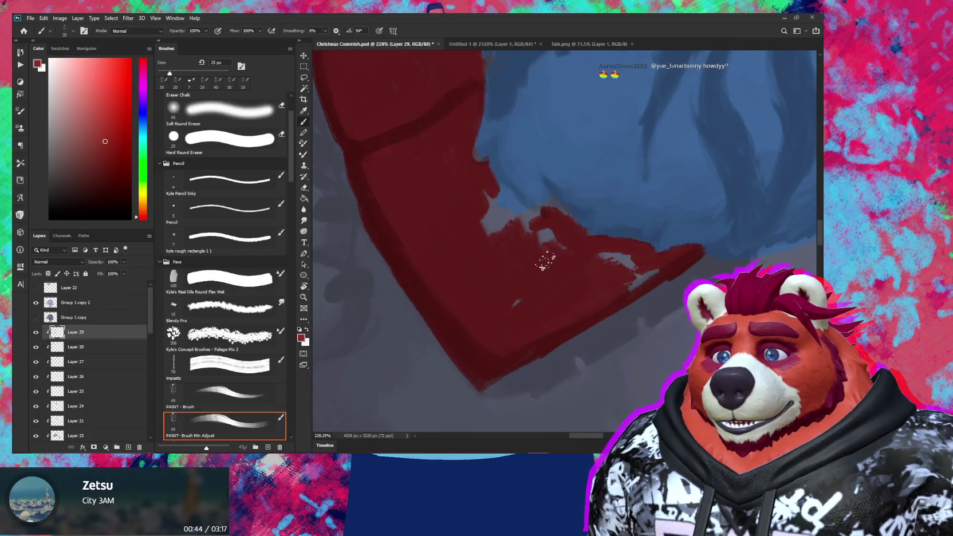
mouse_move(504, 291)
left_mouse_down()
mouse_move(476, 227)
mouse_move(497, 205)
mouse_move(536, 230)
mouse_move(493, 234)
left_mouse_up()
key("bracketright")
mouse_move(624, 272)
left_mouse_down()
mouse_move(617, 296)
mouse_move(601, 255)
mouse_move(602, 306)
left_mouse_up()
key("bracketleft")
key("bracketleft")
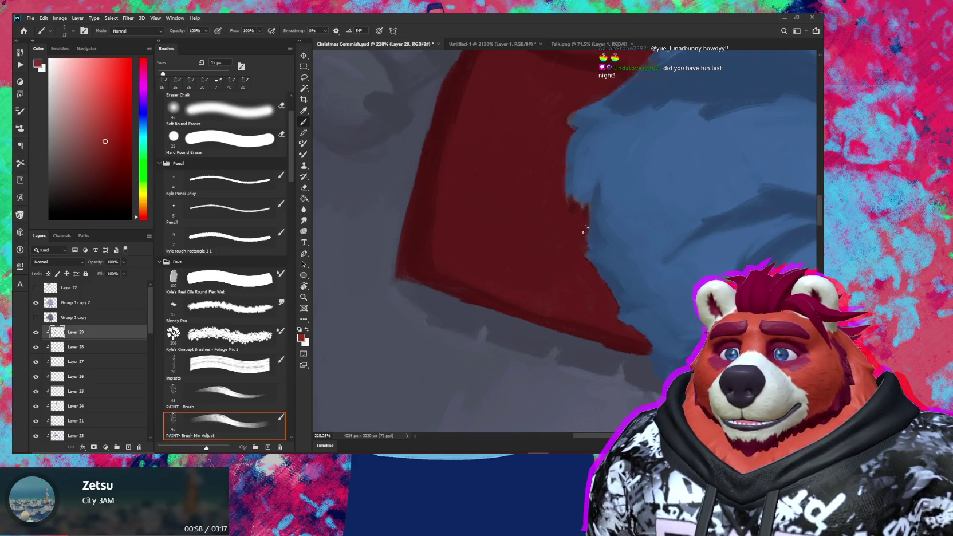
Step: Zoom out and tilt the view to check the whole painting with the scarf
key("e")
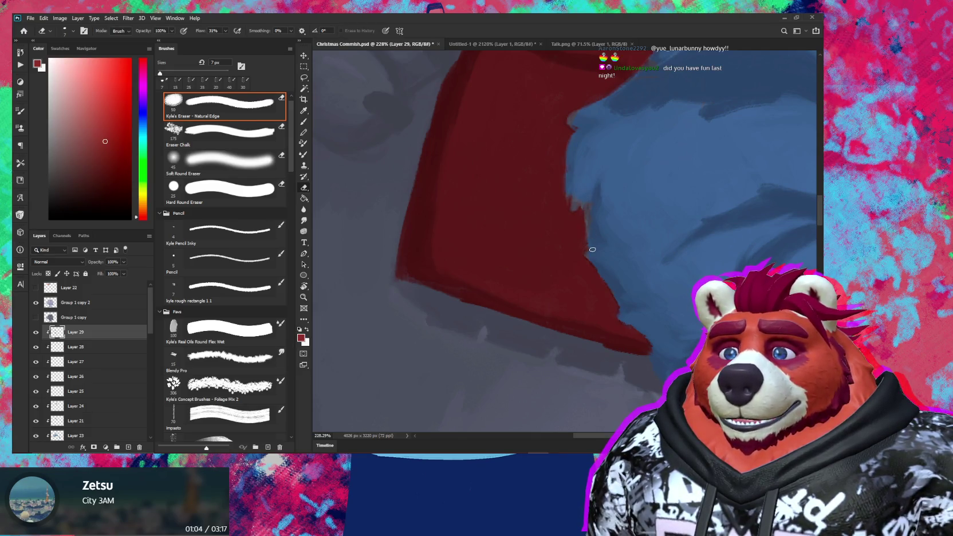
left_click_drag(623, 268, 594, 226)
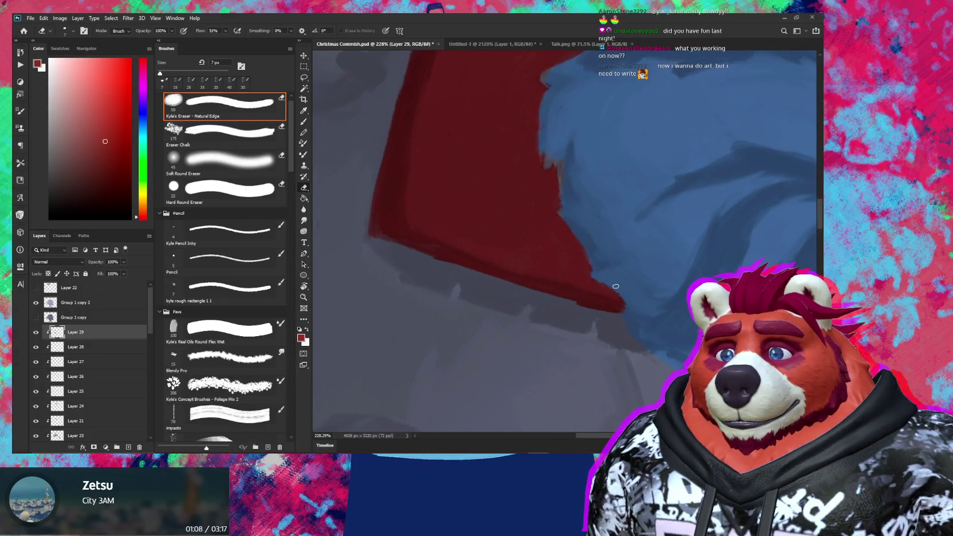
key("r")
scroll(624, 298, "down", 5)
mouse_move(635, 240)
left_mouse_down()
mouse_move(622, 190)
mouse_move(573, 376)
left_mouse_up()
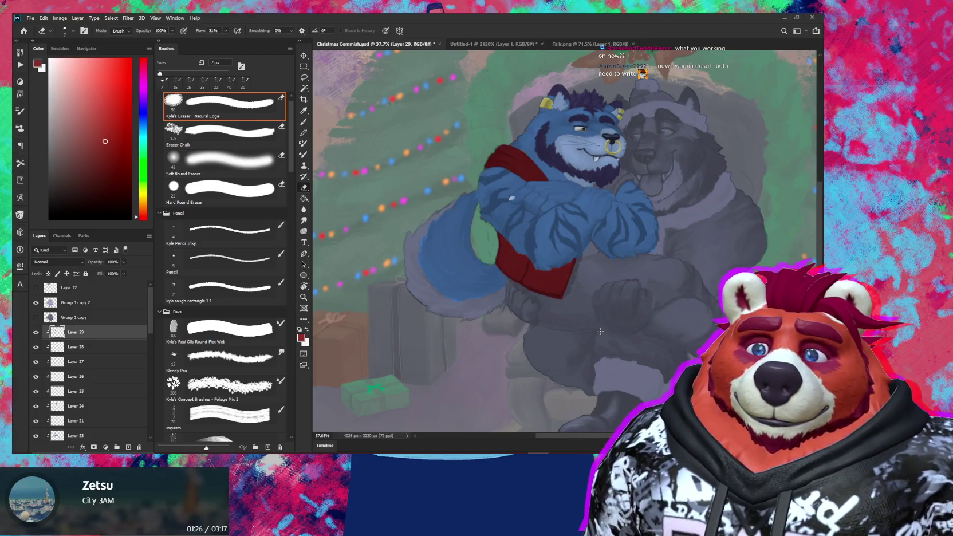
Step: Level the canvas rotation and zoom out to review the whole Christmas scene
key("r")
mouse_move(639, 284)
left_mouse_down()
mouse_move(650, 278)
mouse_move(569, 322)
left_mouse_up()
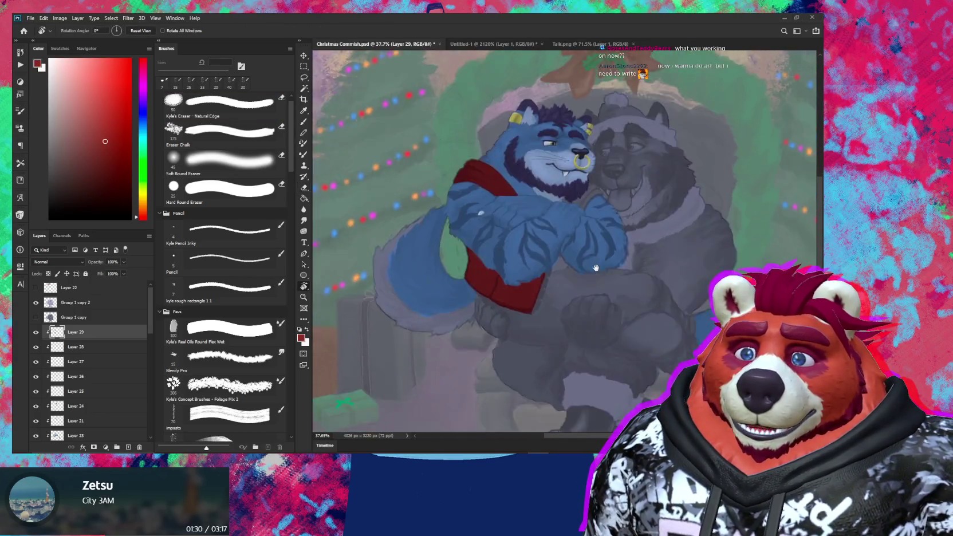
key("e")
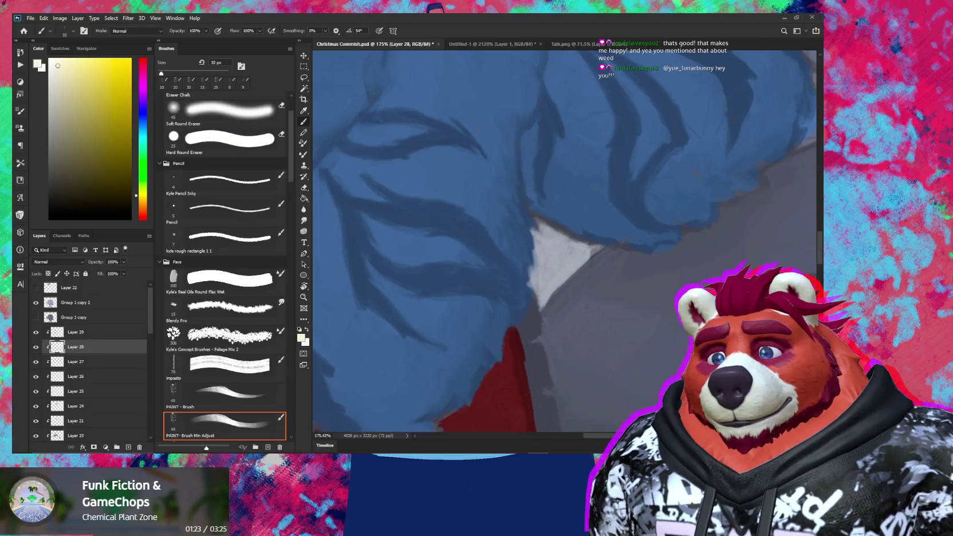
mouse_move(563, 212)
left_mouse_down()
mouse_move(609, 201)
mouse_move(604, 227)
left_mouse_up()
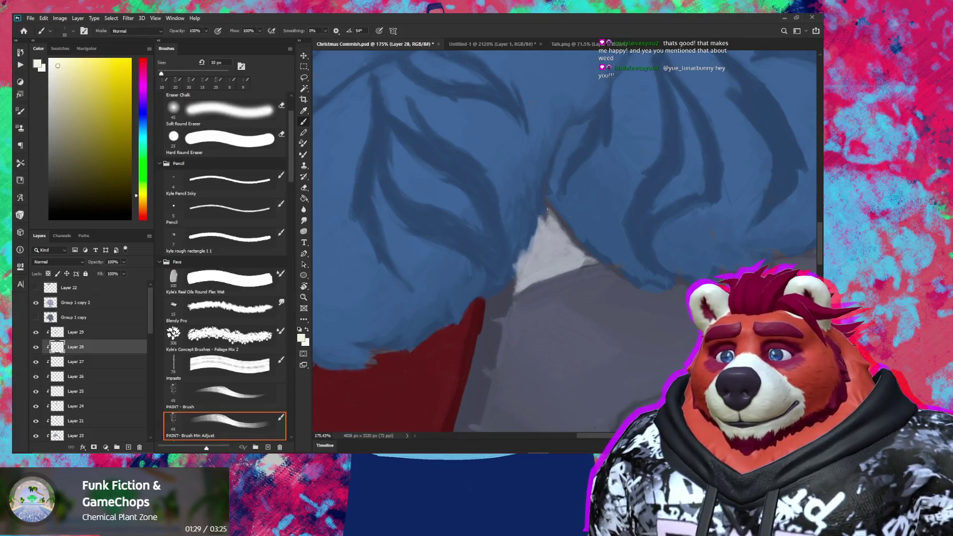
scroll(547, 208, "down", 2)
scroll(561, 183, "down", 3)
scroll(577, 156, "down", 2)
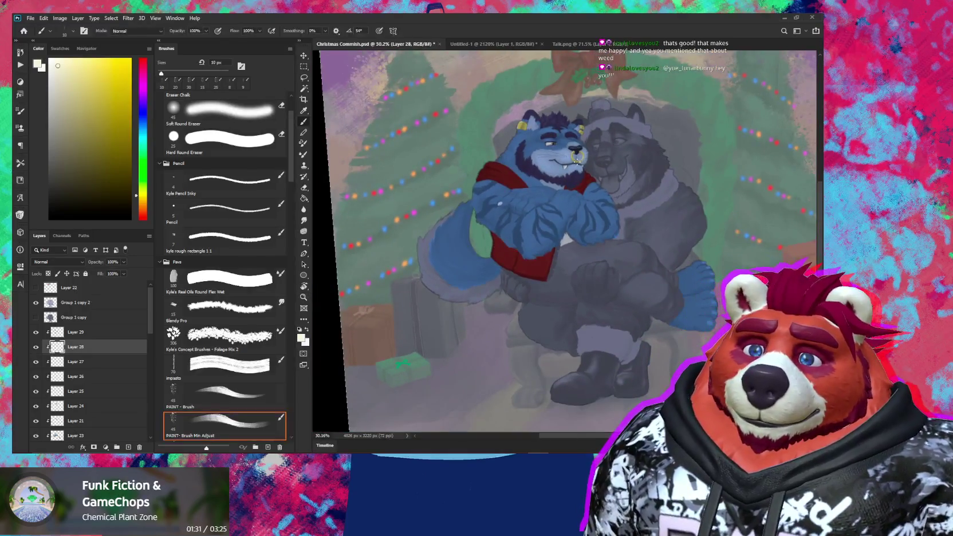
left_click_drag(652, 283, 548, 287)
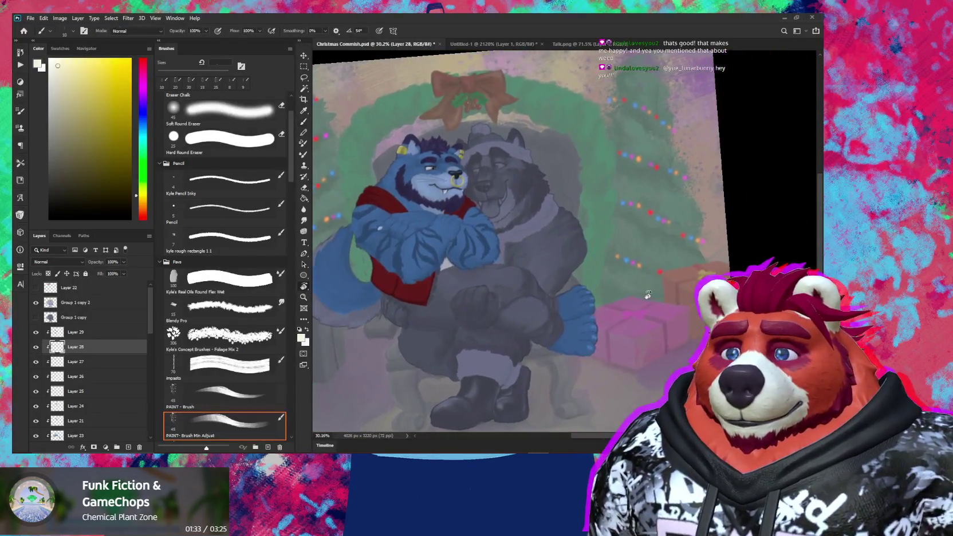
left_click_drag(647, 294, 630, 263)
Step: Zoom in on the blue character's foot and enlarge the brush for the claws
key("z")
left_click_drag(618, 306, 664, 283)
key("b")
mouse_move(569, 224)
left_mouse_down()
mouse_move(563, 236)
mouse_move(601, 234)
mouse_move(567, 251)
left_mouse_up()
key("bracketright")
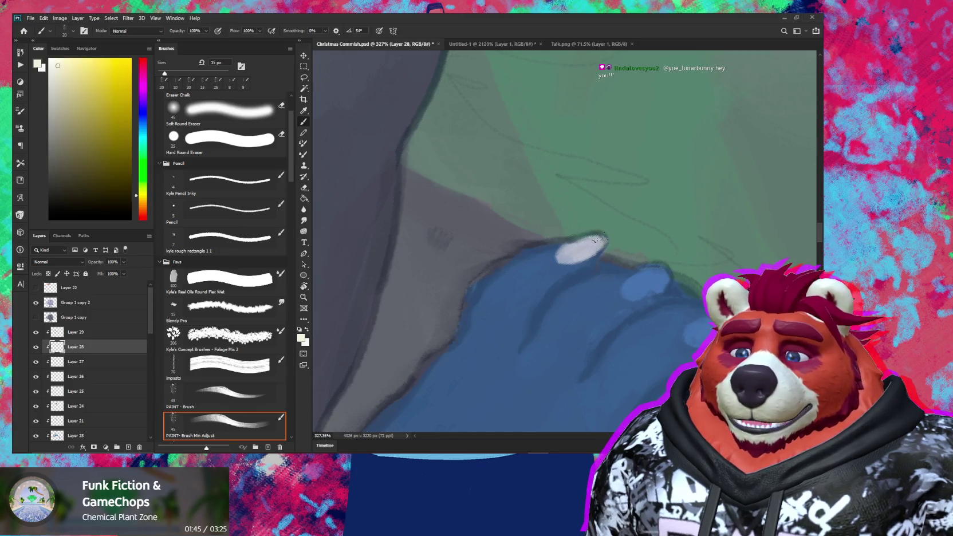
Step: Paint pale white claws on the first several toes of the blue character's foot
mouse_move(628, 276)
left_mouse_down()
mouse_move(661, 270)
mouse_move(642, 289)
mouse_move(629, 283)
mouse_move(649, 283)
left_mouse_up()
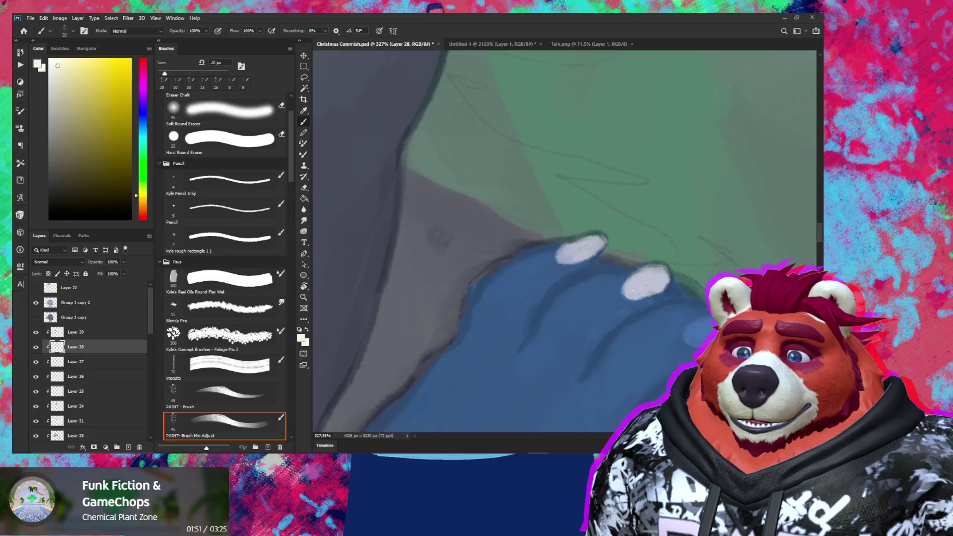
left_click_drag(672, 297, 626, 236)
mouse_move(647, 274)
left_mouse_down()
mouse_move(677, 264)
mouse_move(665, 269)
left_mouse_up()
mouse_move(691, 300)
left_mouse_down()
mouse_move(696, 202)
mouse_move(648, 243)
mouse_move(672, 235)
mouse_move(664, 239)
left_mouse_up()
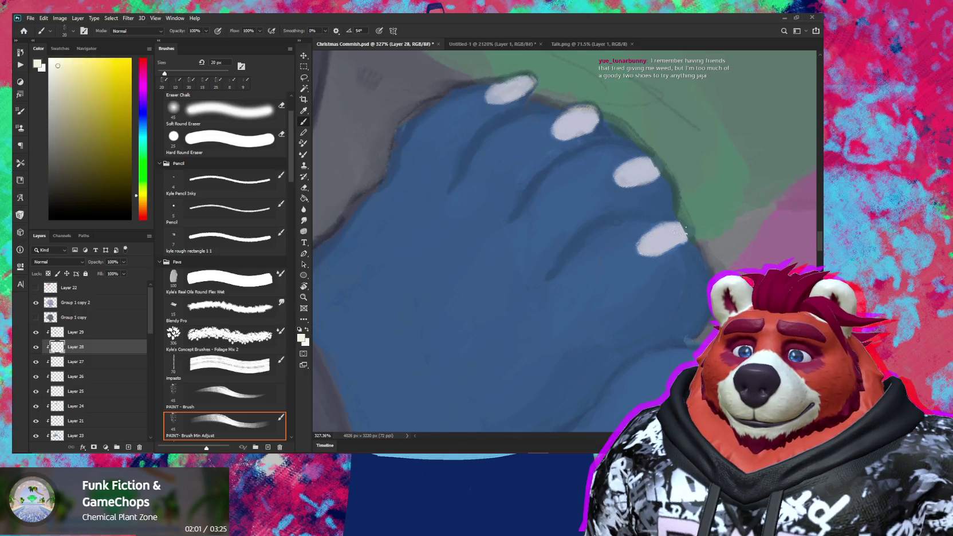
mouse_move(687, 234)
left_mouse_down()
mouse_move(641, 213)
mouse_move(639, 275)
mouse_move(667, 270)
mouse_move(658, 269)
mouse_move(663, 284)
mouse_move(679, 279)
left_mouse_up()
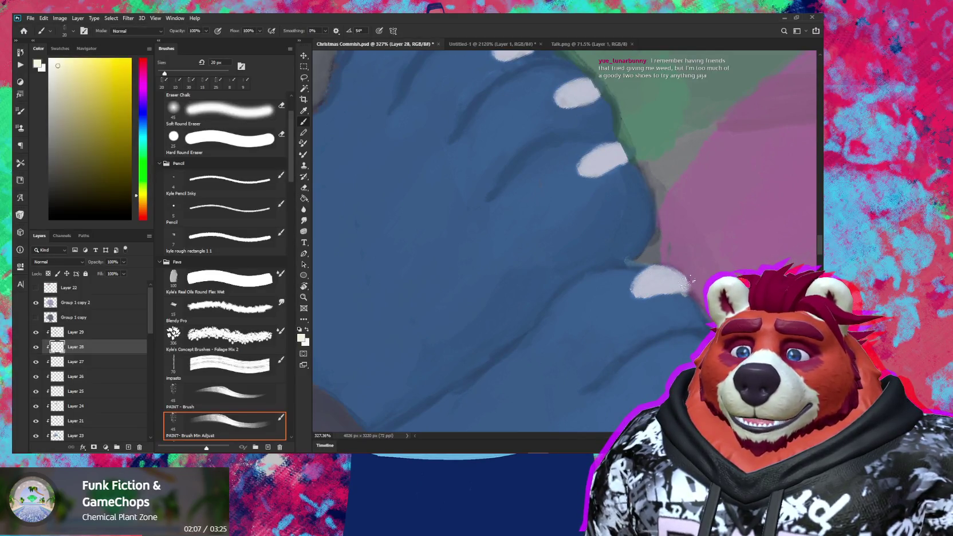
Step: Move down to the lower toes and paint a white claw on the next toe
key("e")
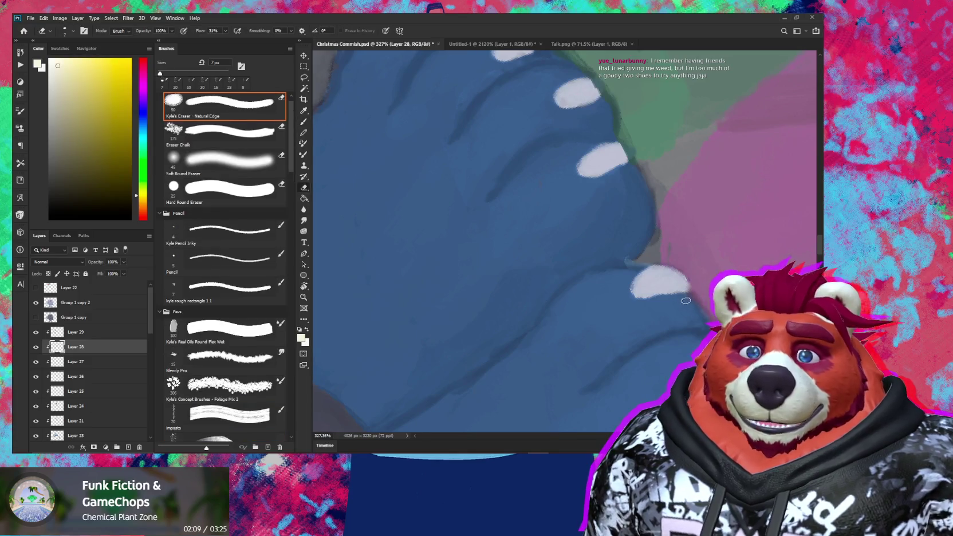
mouse_move(684, 298)
left_mouse_down()
mouse_move(661, 228)
mouse_move(632, 245)
mouse_move(676, 229)
mouse_move(632, 234)
mouse_move(679, 239)
left_mouse_up()
key("b")
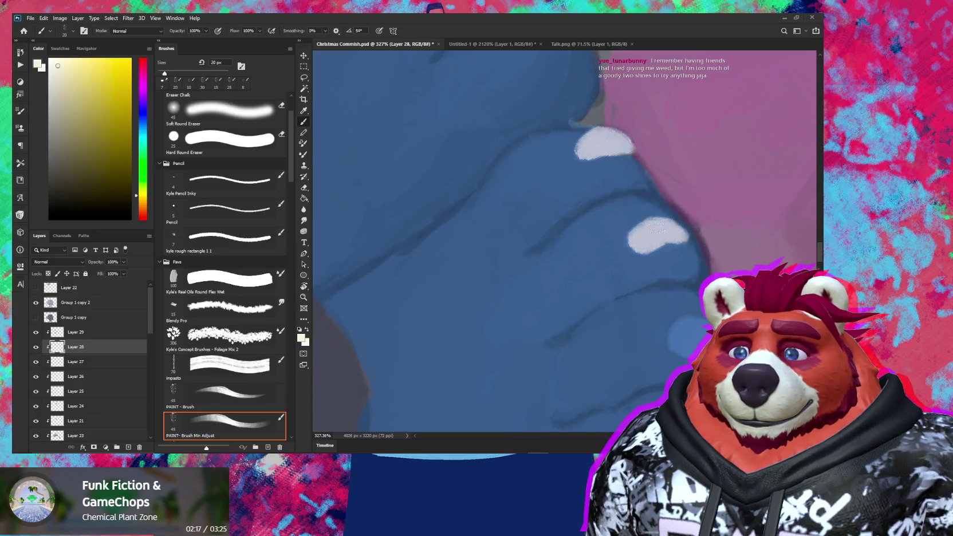
scroll(665, 252, "down", 3)
mouse_move(641, 266)
left_mouse_down()
mouse_move(658, 269)
mouse_move(632, 265)
mouse_move(683, 270)
mouse_move(646, 273)
left_mouse_up()
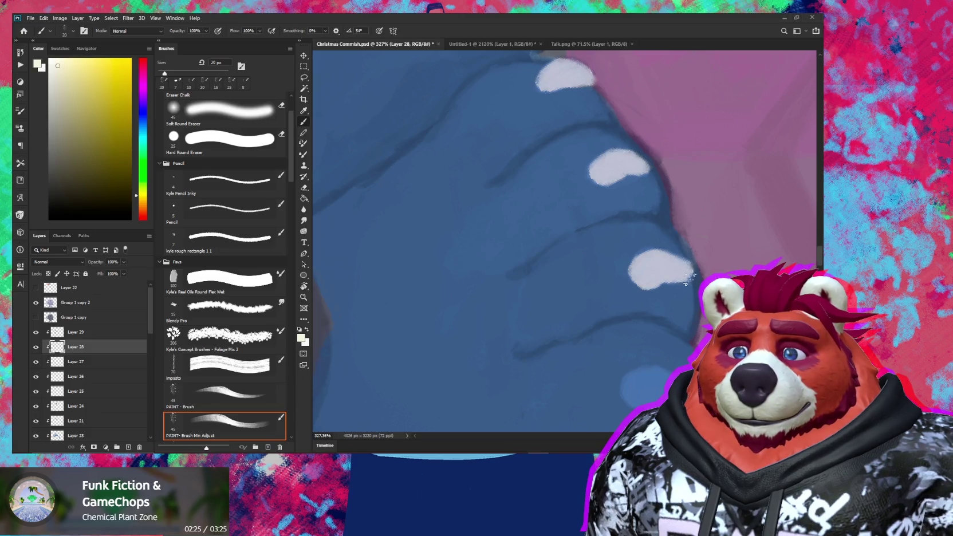
Step: Undo the last stroke and brighten the lowest toe's claw with a bigger brush
key("ctrl+z")
left_click_drag(690, 273, 638, 275)
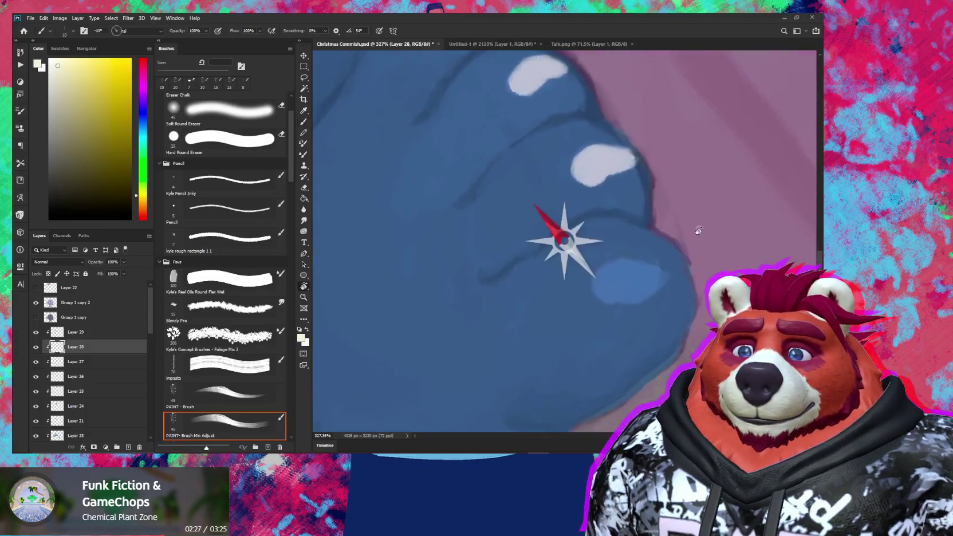
key("bracketright")
key("bracketright")
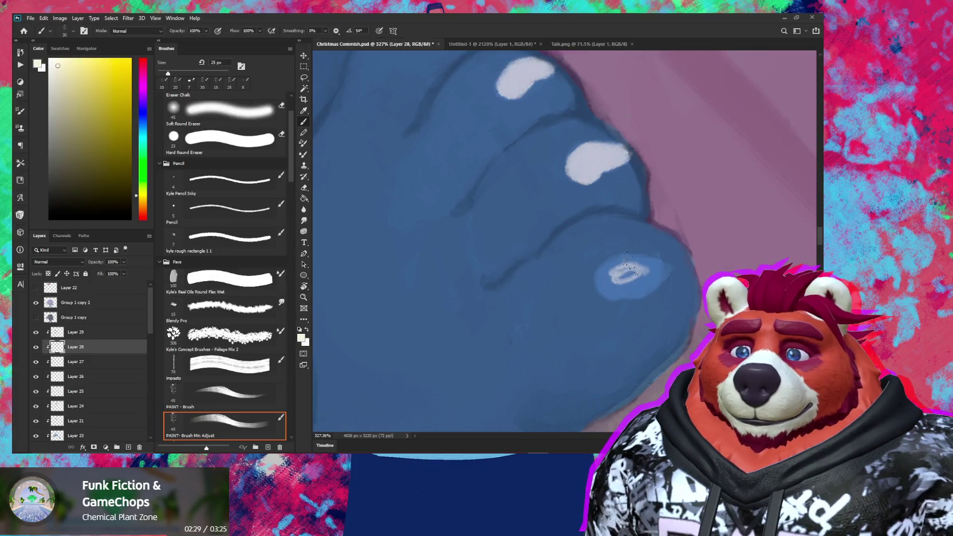
mouse_move(638, 267)
left_mouse_down()
mouse_move(629, 261)
mouse_move(604, 278)
mouse_move(607, 286)
mouse_move(637, 284)
mouse_move(651, 265)
left_mouse_up()
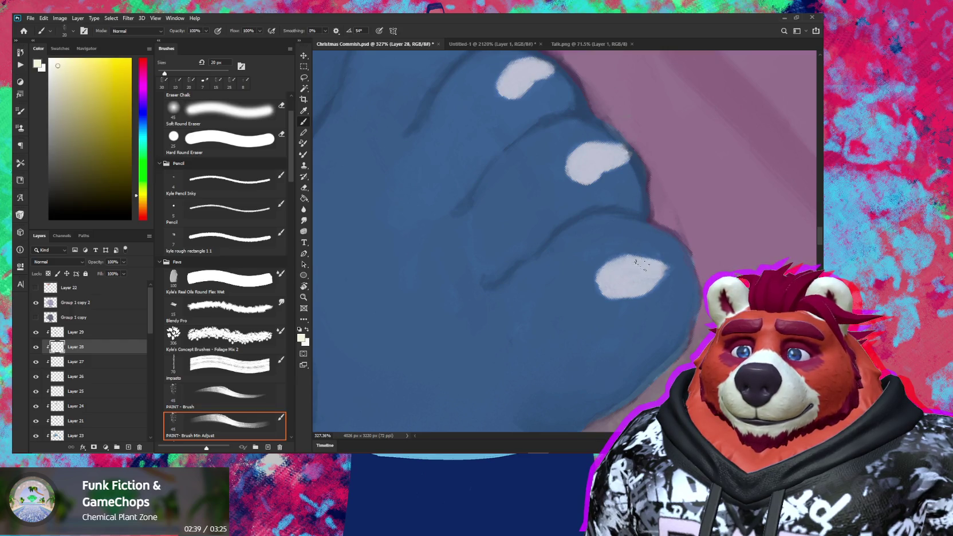
key("bracketleft")
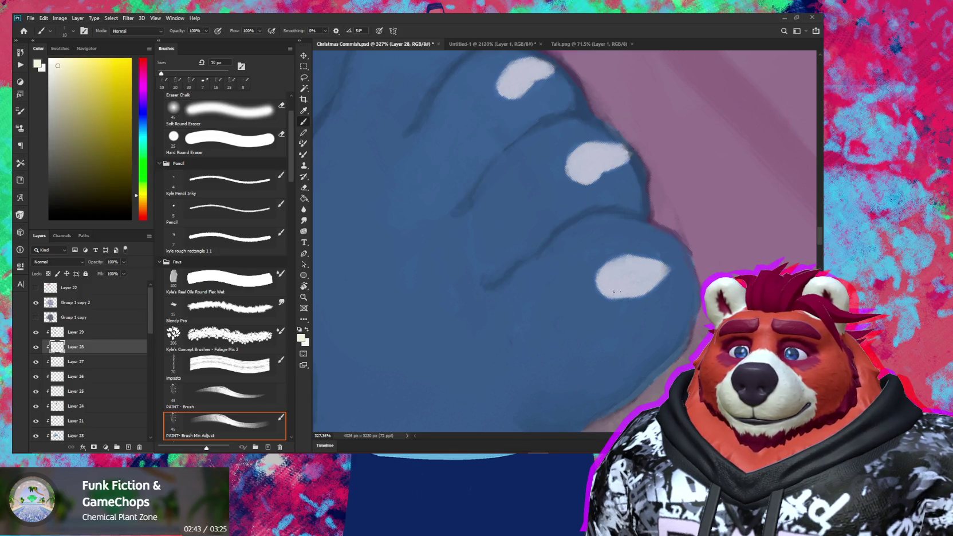
left_click_drag(682, 278, 627, 316)
mouse_move(652, 257)
left_mouse_down()
mouse_move(635, 317)
mouse_move(548, 229)
left_mouse_up()
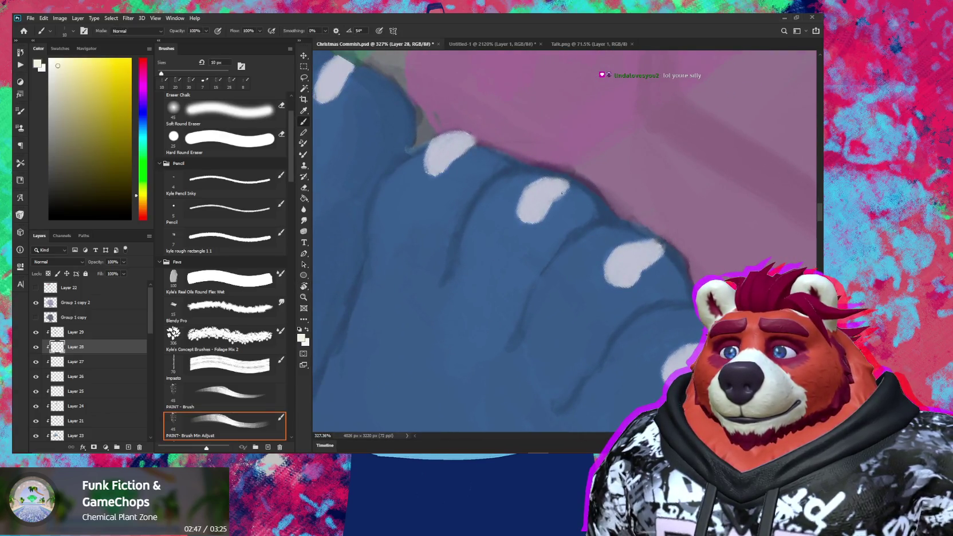
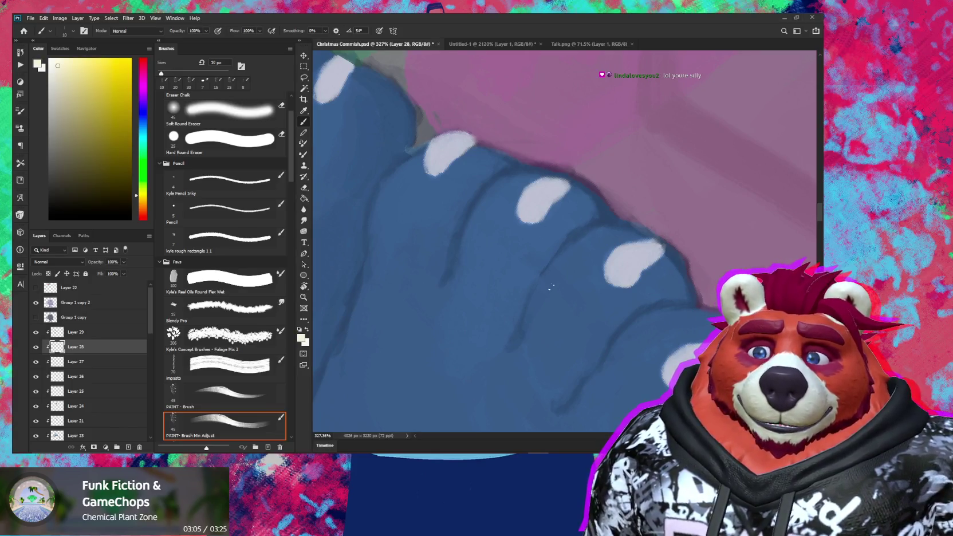
Step: Pan and zoom across the paw's claws until both characters are in view
left_click_drag(579, 248, 592, 301)
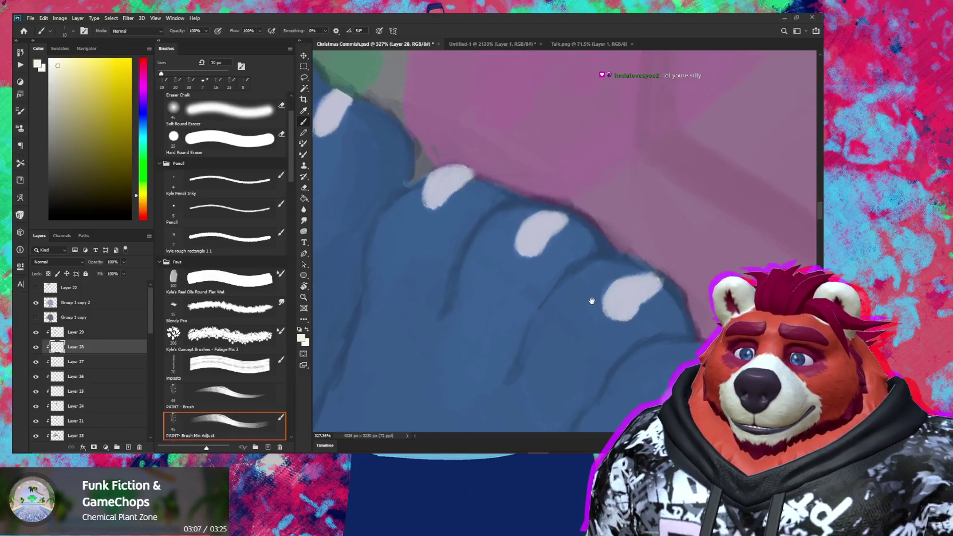
left_click_drag(637, 283, 617, 281)
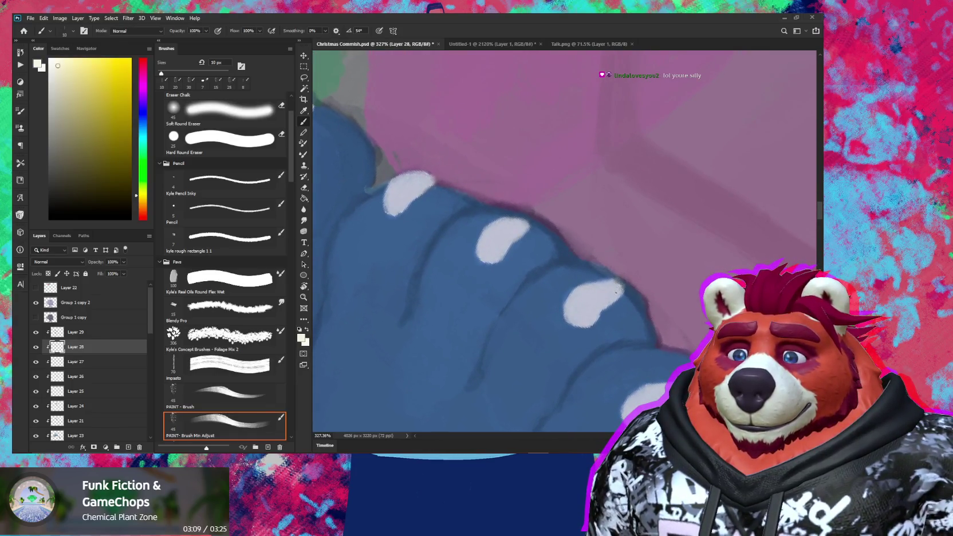
scroll(616, 294, "down", 10)
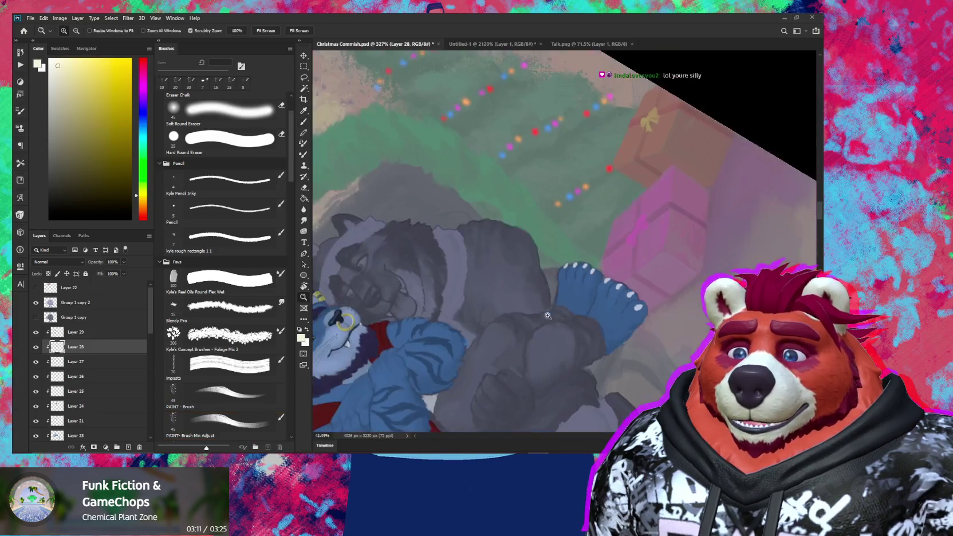
mouse_move(635, 429)
left_mouse_down()
mouse_move(641, 269)
mouse_move(645, 322)
left_mouse_up()
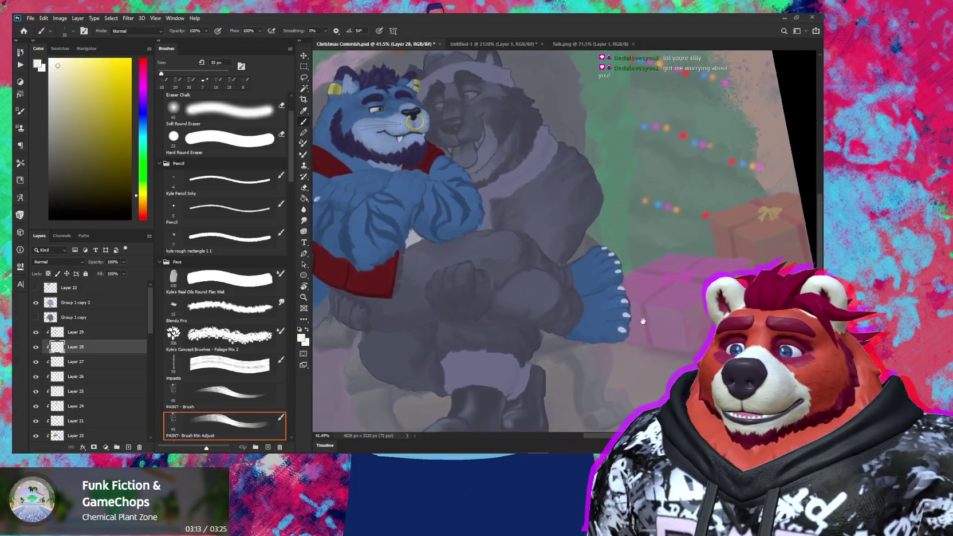
scroll(646, 322, "up", 5)
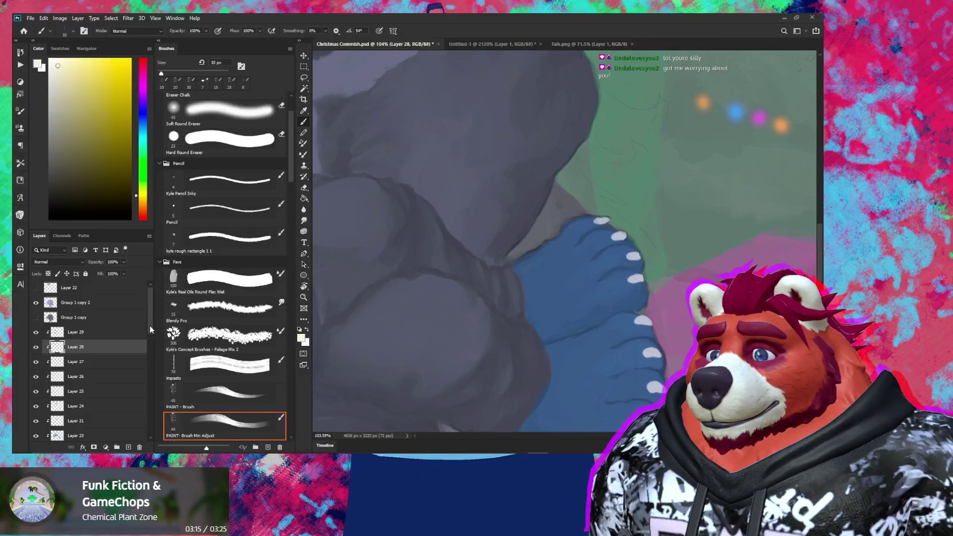
scroll(123, 329, "down", 3)
scroll(123, 329, "down", 3)
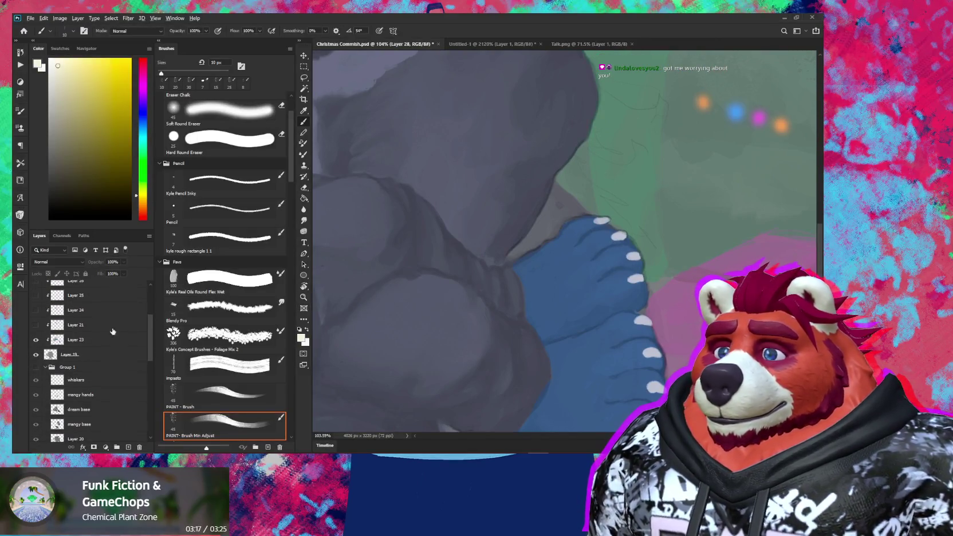
Step: Solo the paw's layers, sample the flat grey, then show all layers and select Layer 19
left_click(36, 340, "alt")
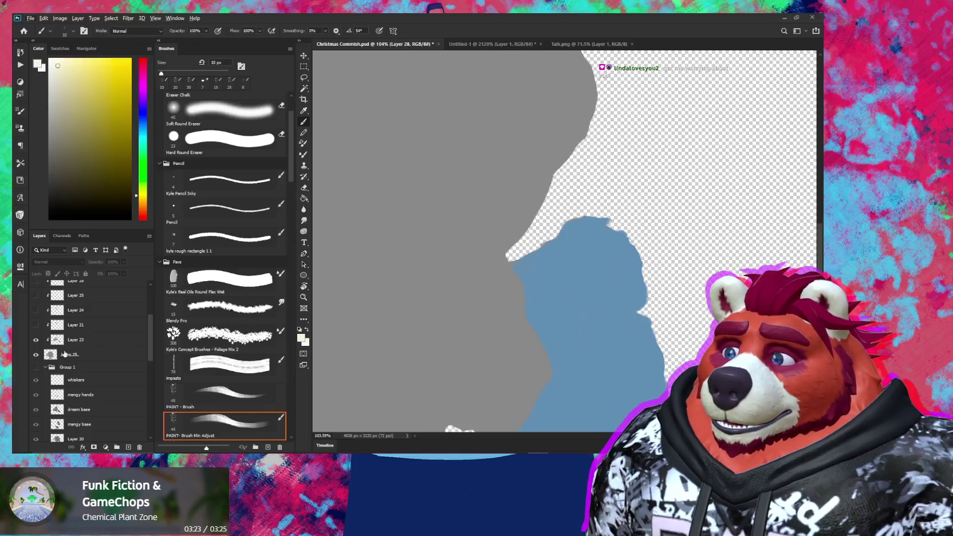
left_click(459, 312, "alt")
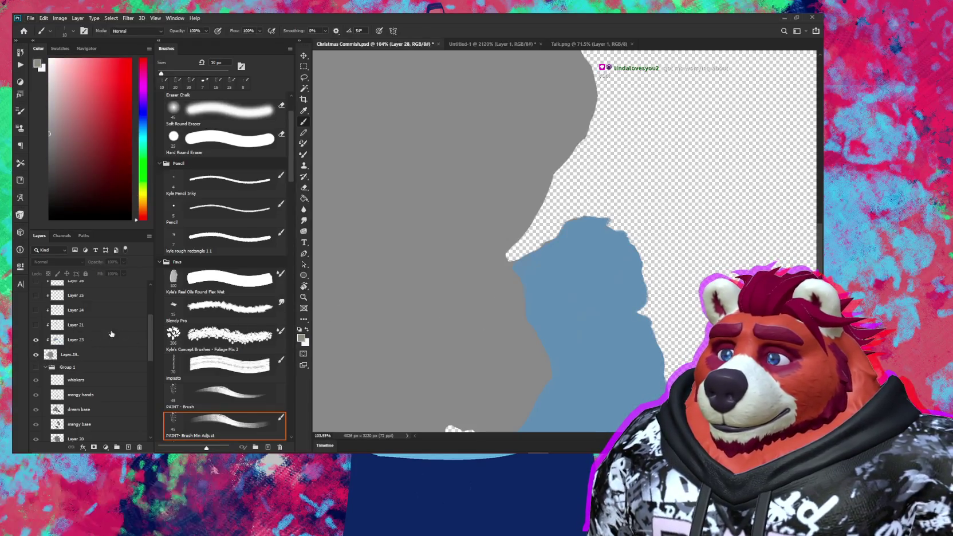
left_click(35, 340, "alt")
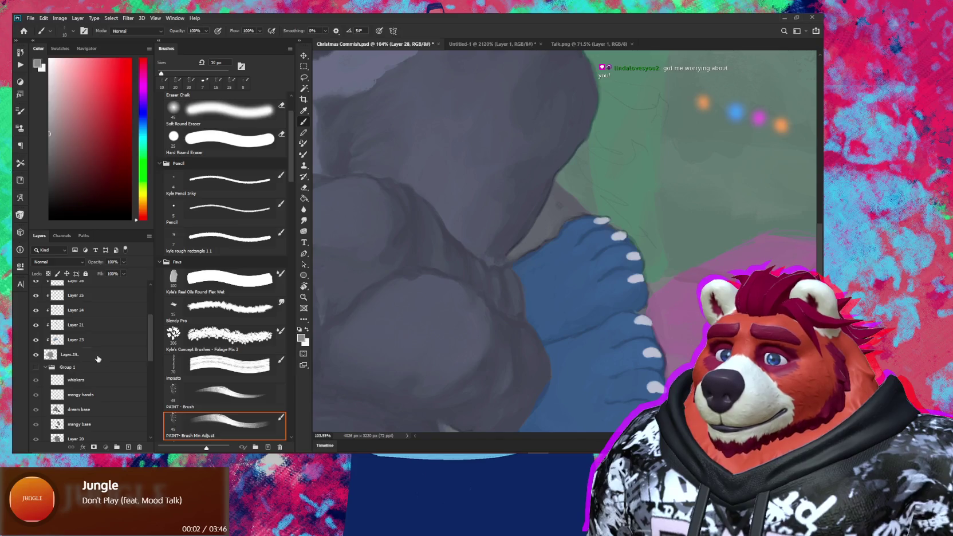
left_click(97, 355)
scroll(627, 293, "up", 10)
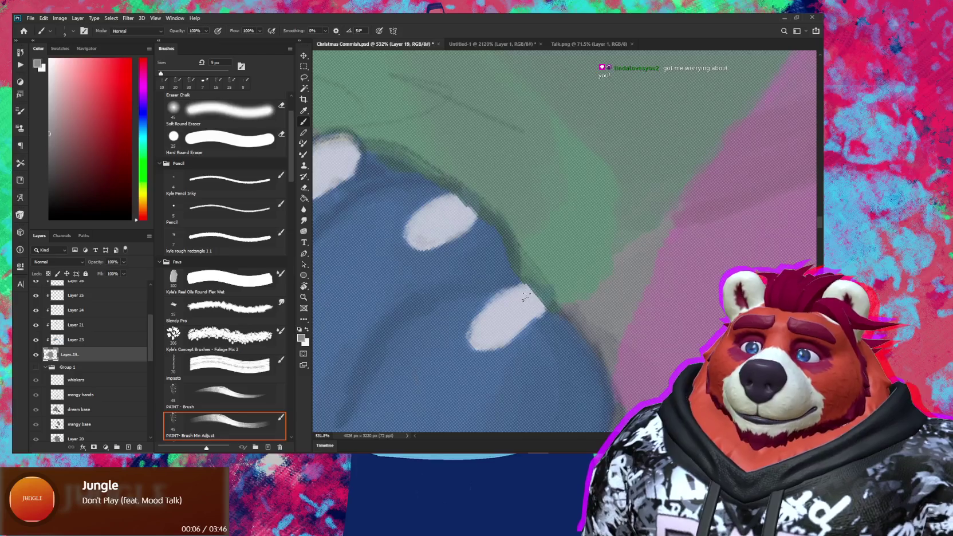
Step: Extend the white toe highlight, rotating the view so the toes run horizontally
left_click_drag(528, 293, 530, 293)
scroll(539, 303, "down", 3)
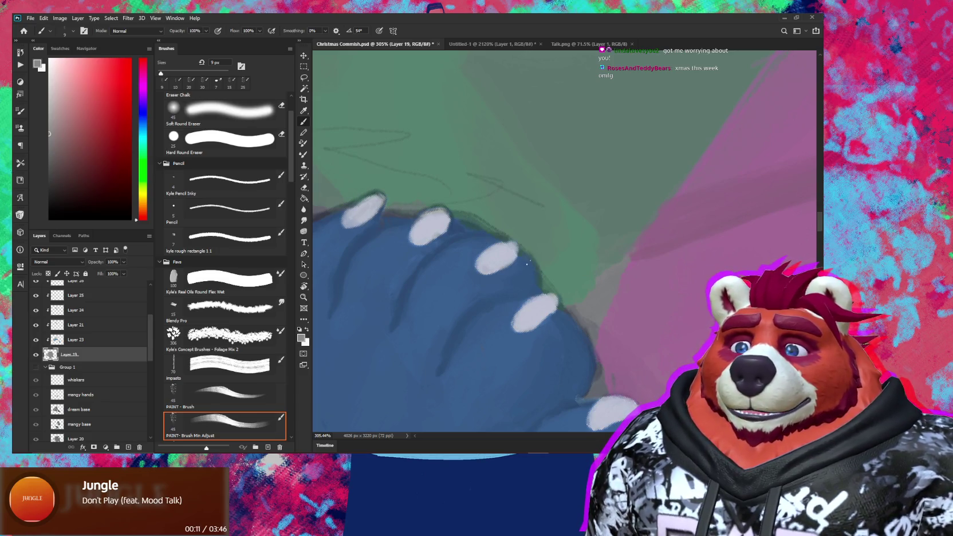
left_click_drag(479, 237, 501, 292)
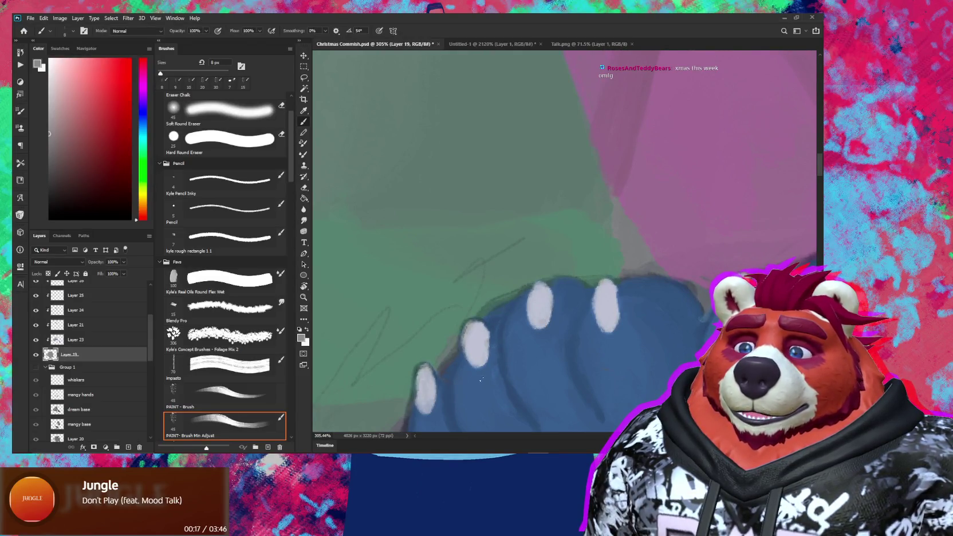
left_click_drag(491, 378, 514, 319)
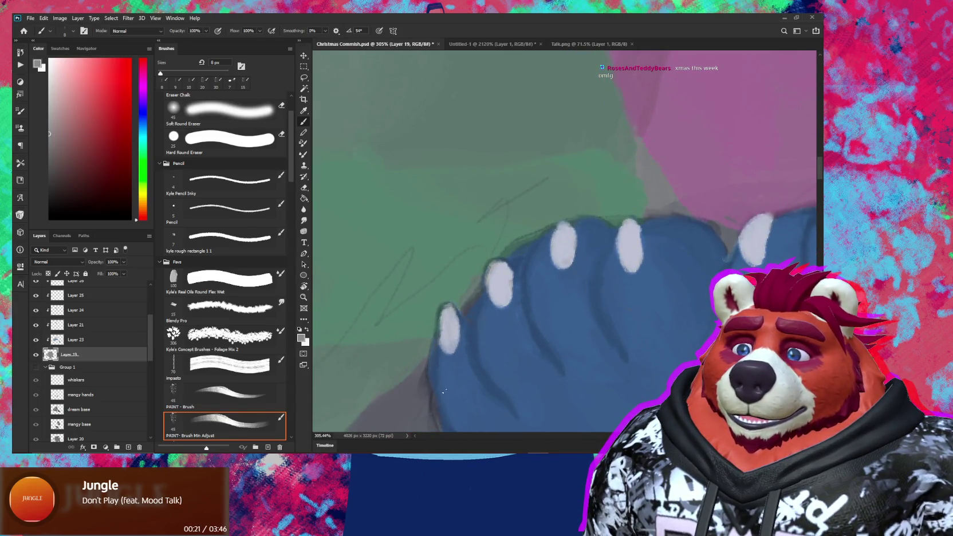
scroll(442, 377, "down", 5)
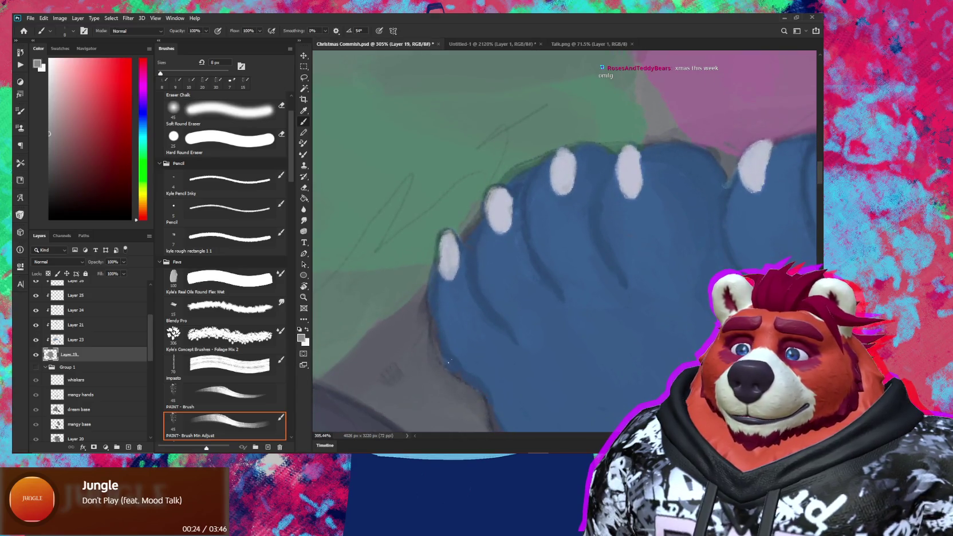
key("r")
mouse_move(449, 346)
left_mouse_down()
mouse_move(450, 360)
mouse_move(435, 308)
left_mouse_up()
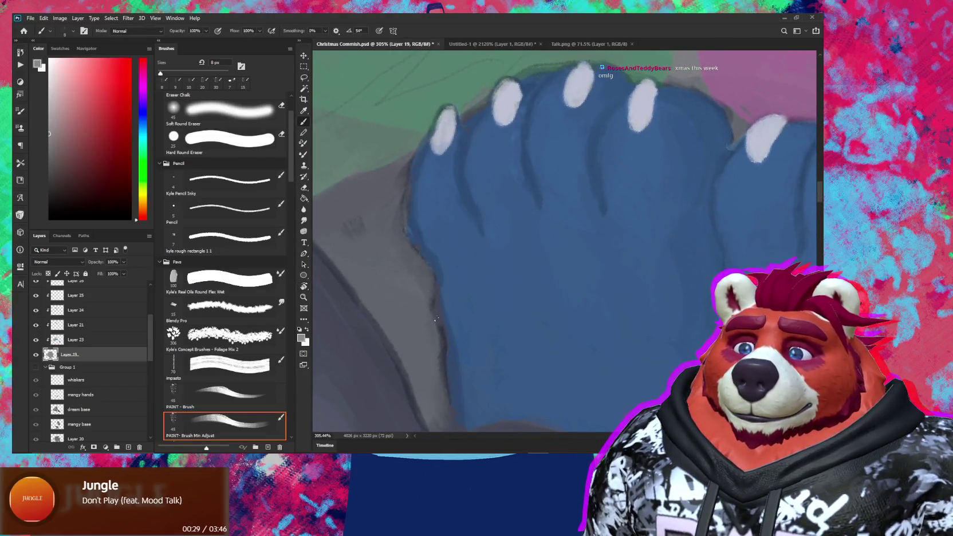
left_click_drag(470, 360, 449, 304)
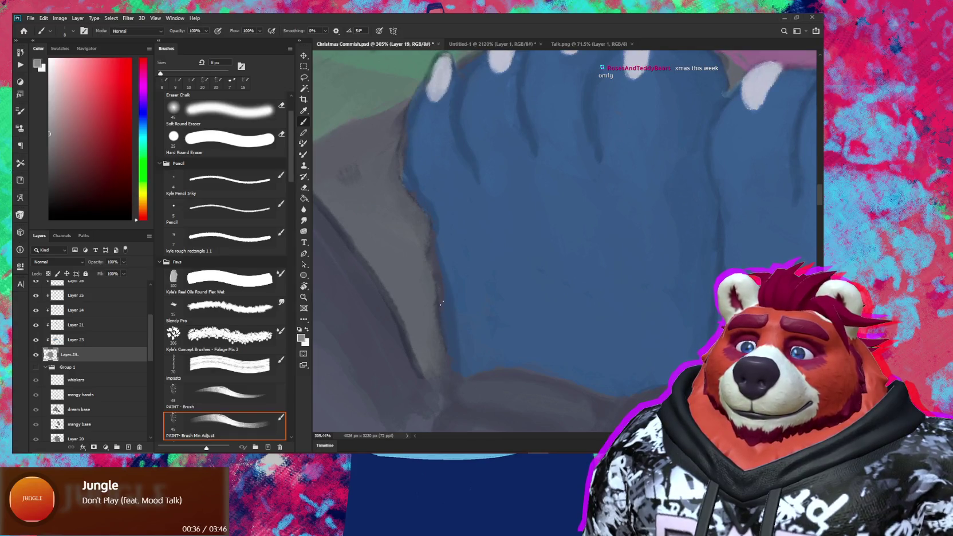
Step: Work the view along the claws' highlights, then switch the Group 1 copy layer back on
left_click_drag(645, 335, 387, 376)
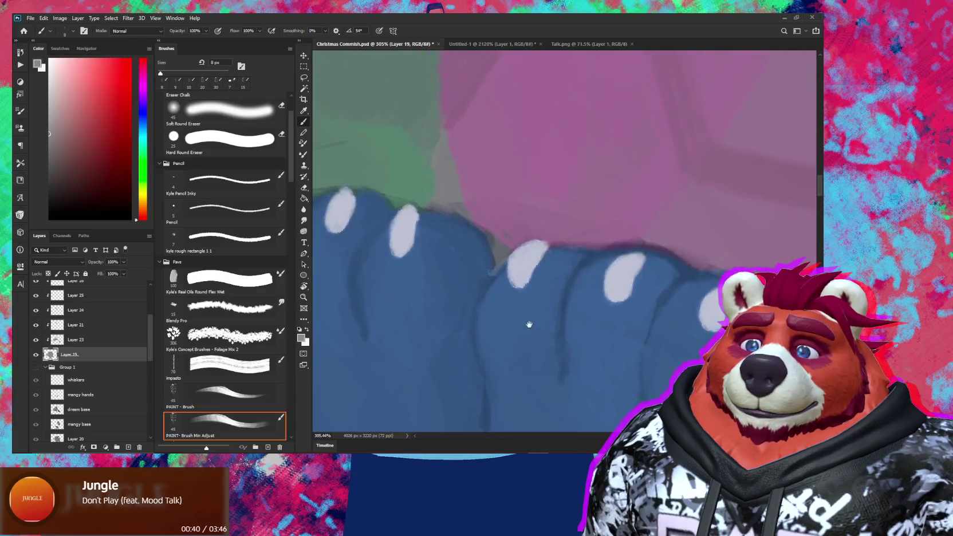
left_click_drag(528, 307, 560, 384)
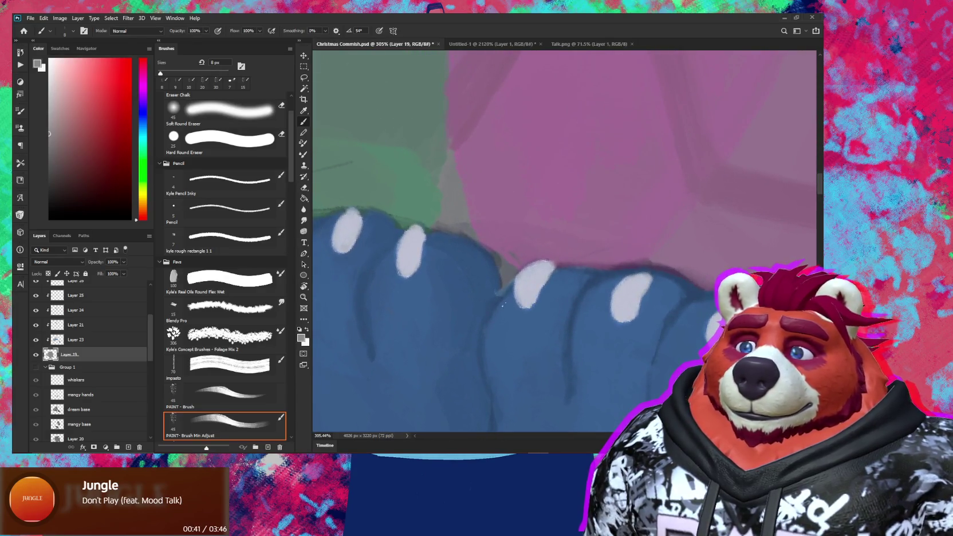
mouse_move(562, 340)
left_mouse_down()
mouse_move(499, 312)
mouse_move(539, 336)
mouse_move(509, 248)
mouse_move(595, 334)
mouse_move(557, 300)
left_mouse_up()
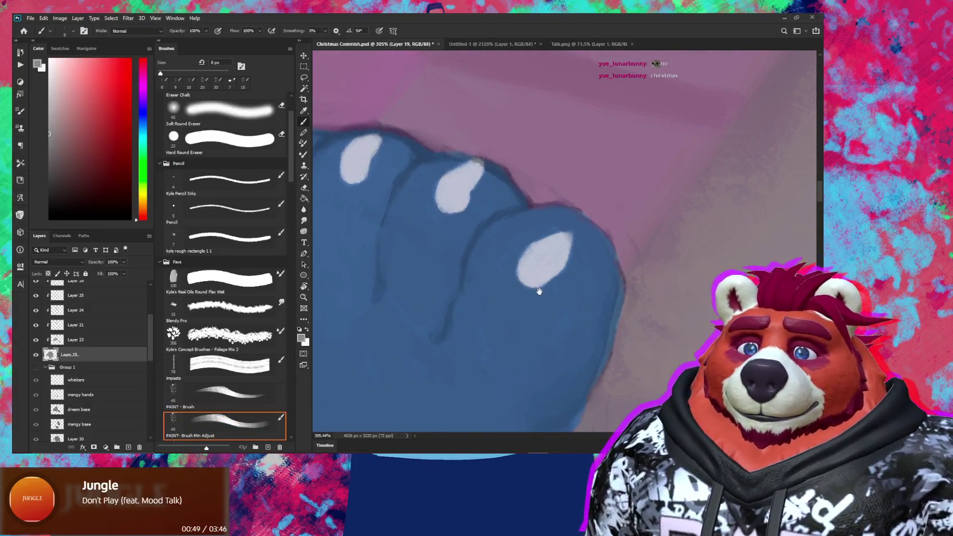
mouse_move(545, 308)
left_mouse_down()
mouse_move(580, 324)
mouse_move(447, 339)
mouse_move(473, 346)
mouse_move(438, 340)
left_mouse_up()
key("r")
left_click_drag(541, 305, 531, 361)
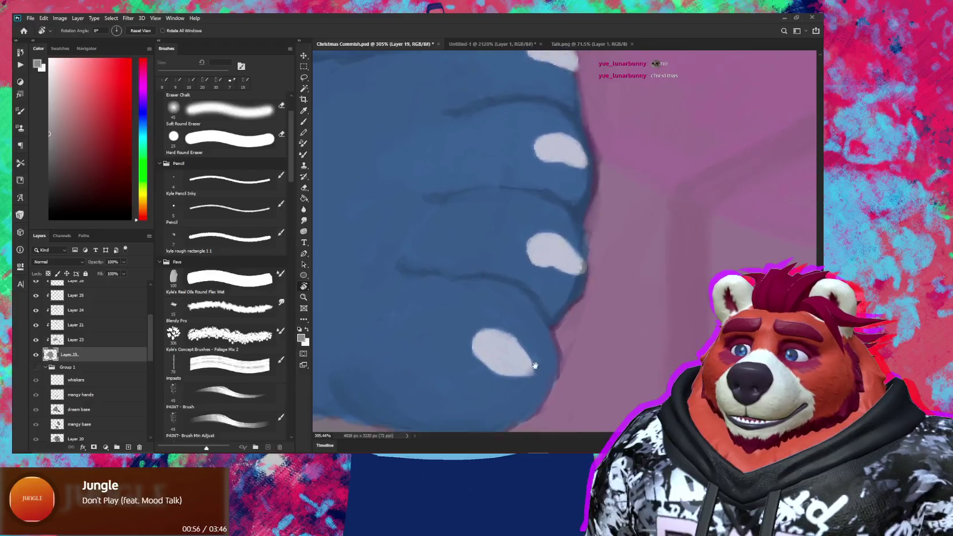
mouse_move(545, 291)
left_mouse_down()
mouse_move(548, 324)
mouse_move(482, 372)
left_mouse_up()
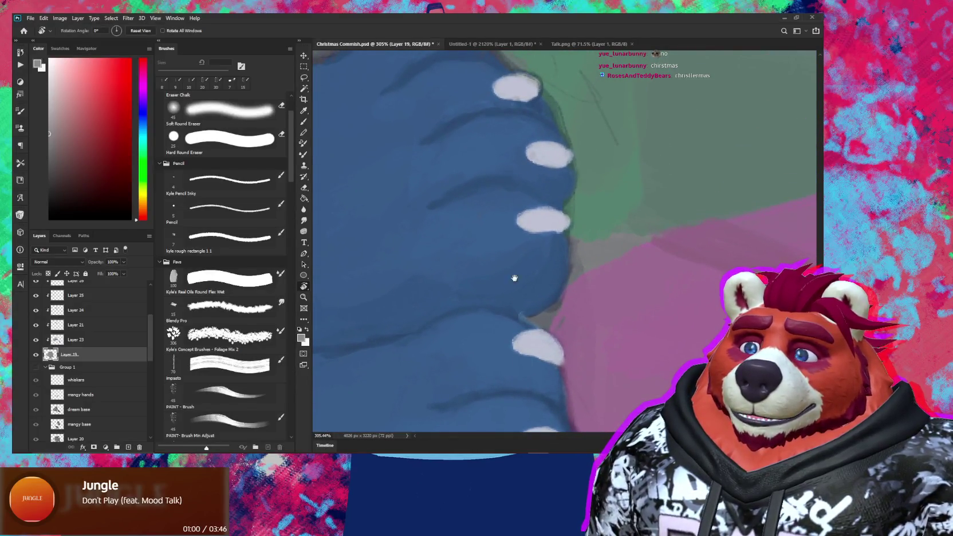
left_click_drag(515, 298, 539, 283)
key("b")
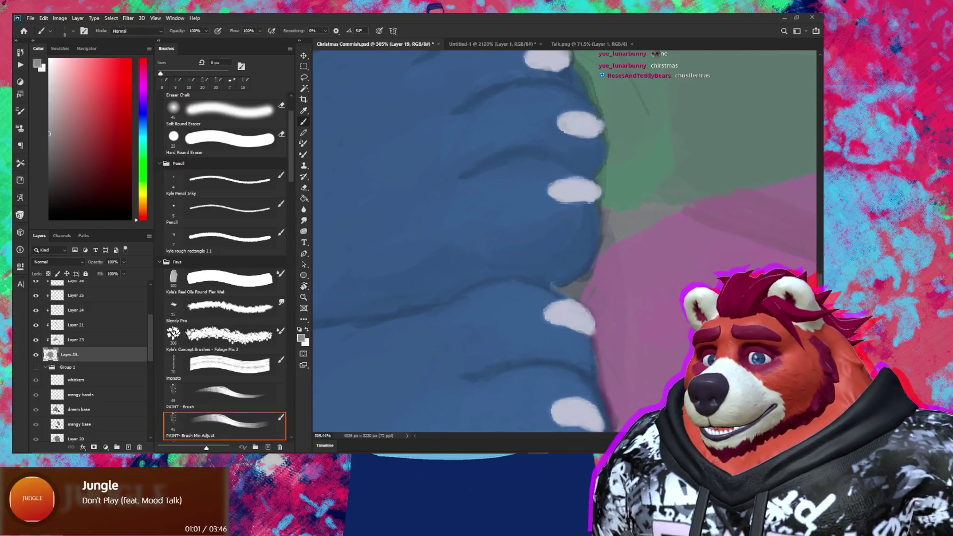
left_click_drag(152, 328, 151, 292)
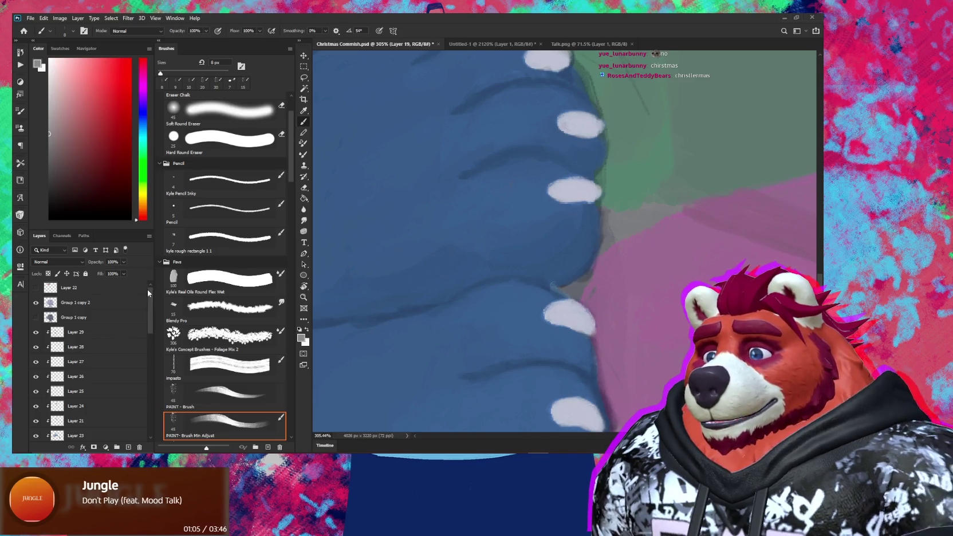
left_click(35, 318)
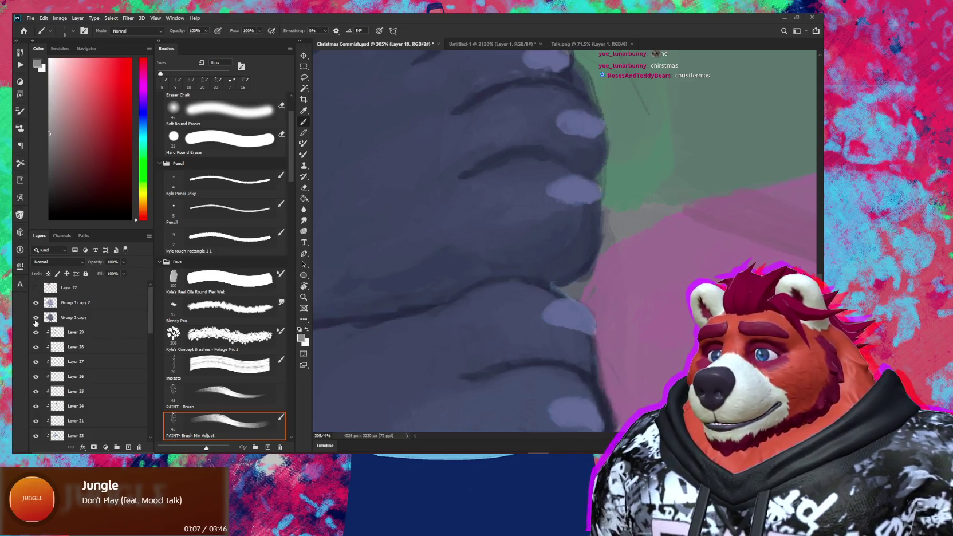
Step: Bring both heads into view, toggle Group 1 copy, and select Group 1 copy 2
scroll(506, 298, "down", 3)
scroll(506, 298, "down", 3)
scroll(506, 297, "down", 3)
scroll(506, 298, "down", 3)
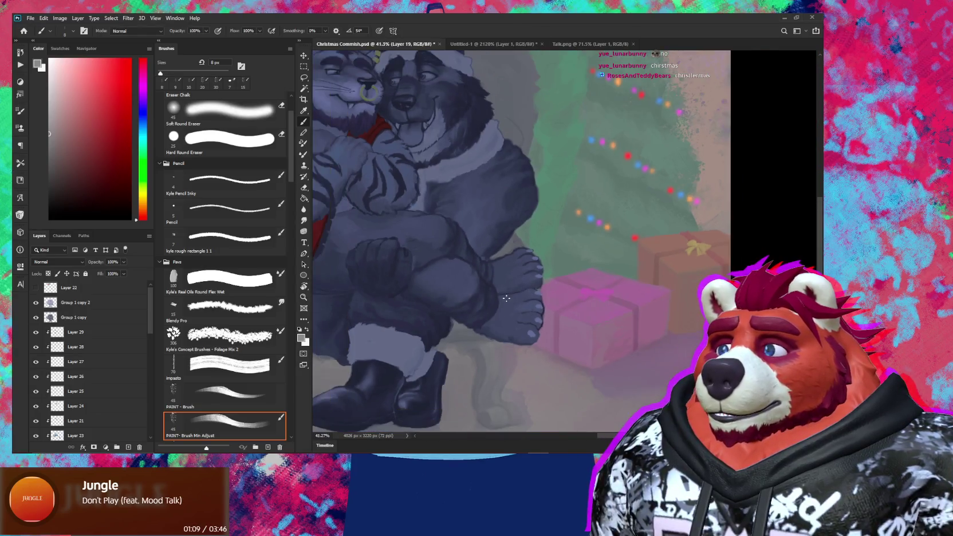
left_click_drag(493, 290, 601, 340)
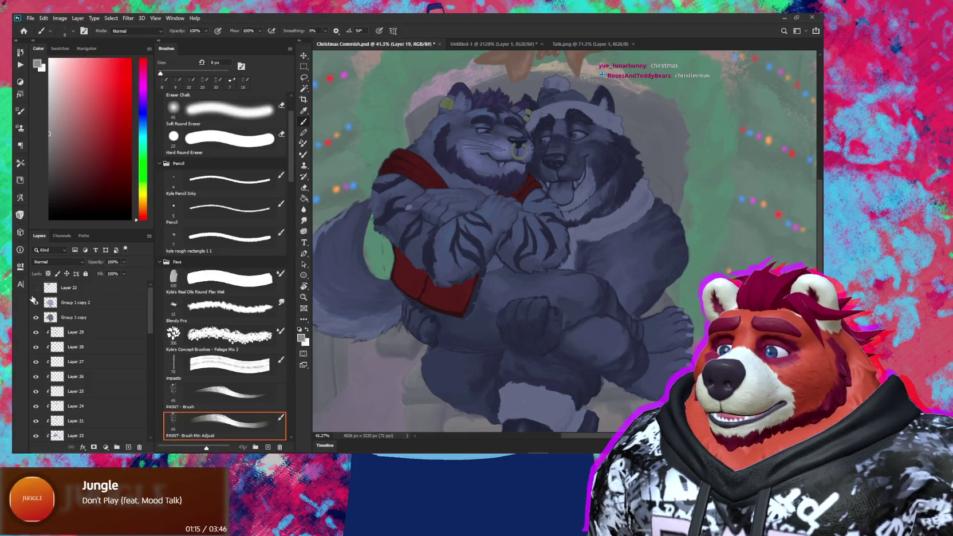
left_click(36, 317)
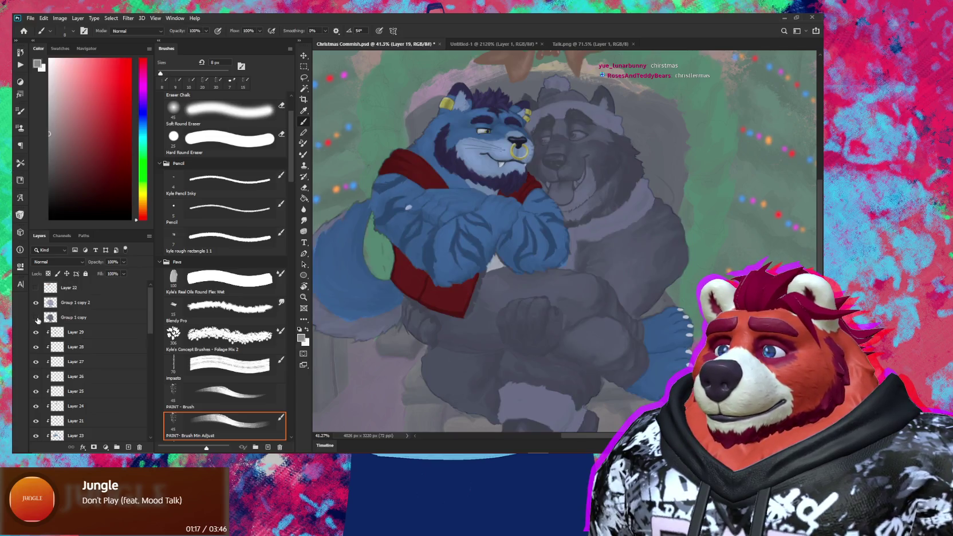
left_click(102, 305)
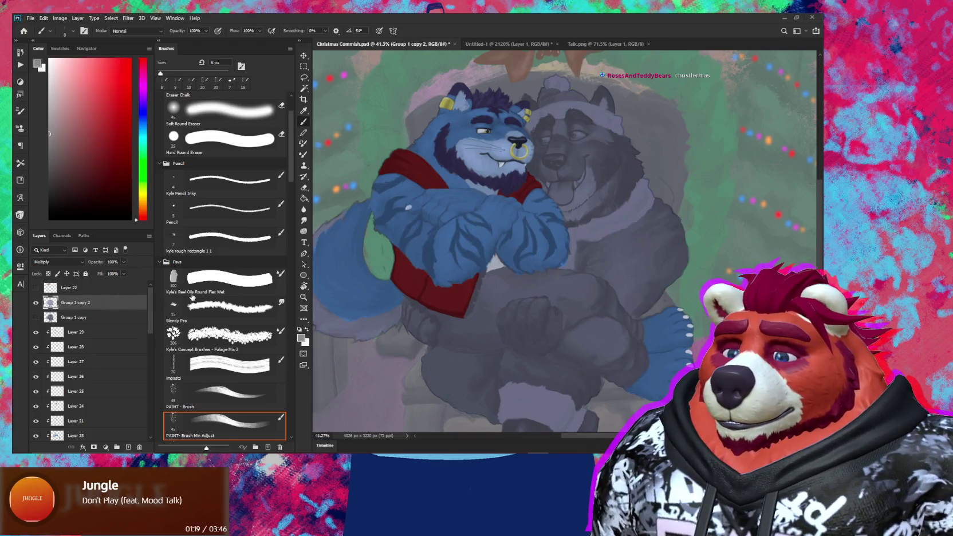
Step: Apply Levels to Group 1 copy 2 with midtones 0.86 and output white 234
key("i")
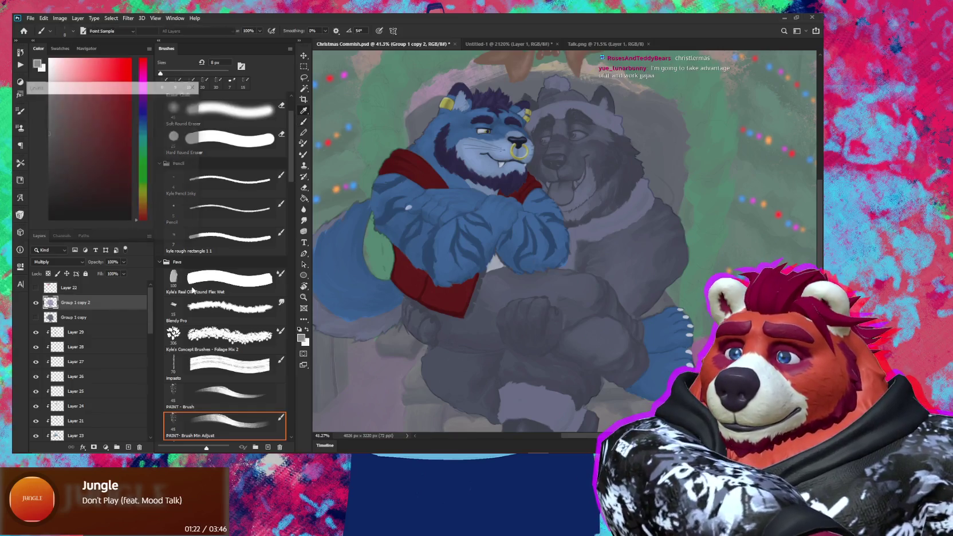
left_click_drag(143, 218, 135, 219)
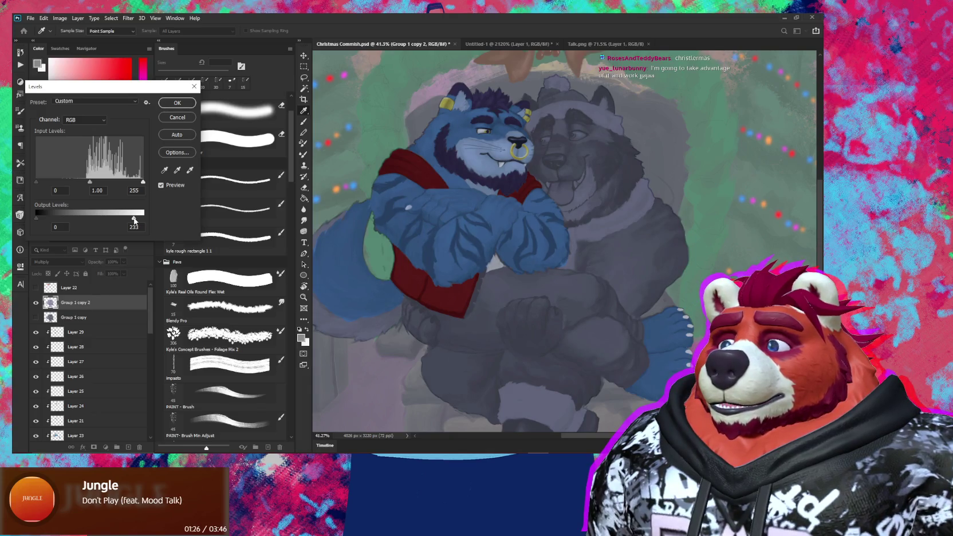
left_click_drag(95, 185, 103, 185)
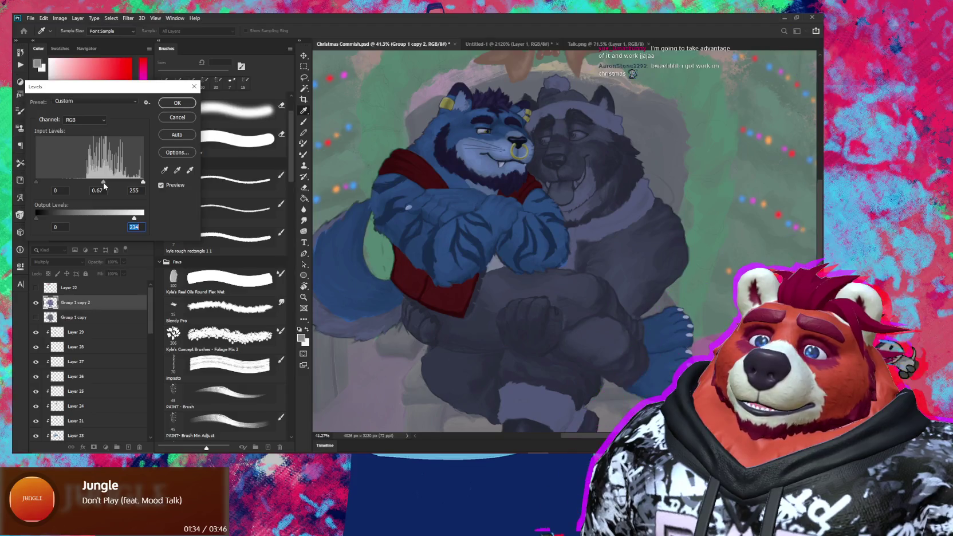
left_click_drag(103, 184, 97, 184)
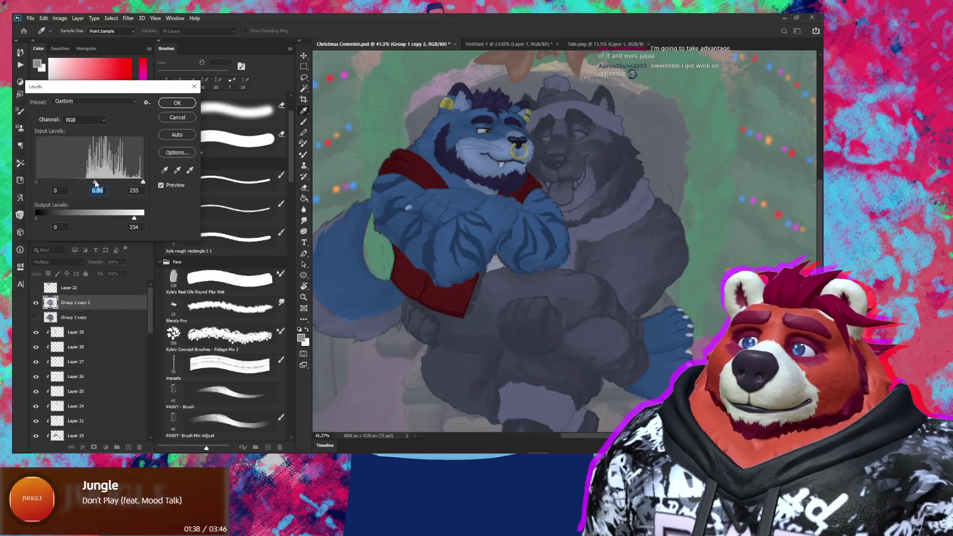
left_click(183, 103)
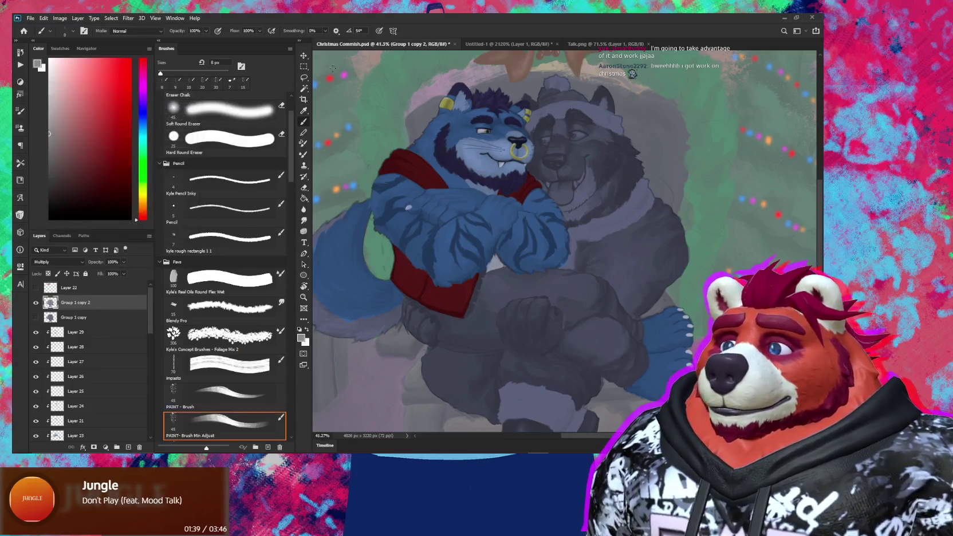
scroll(585, 208, "down", 3)
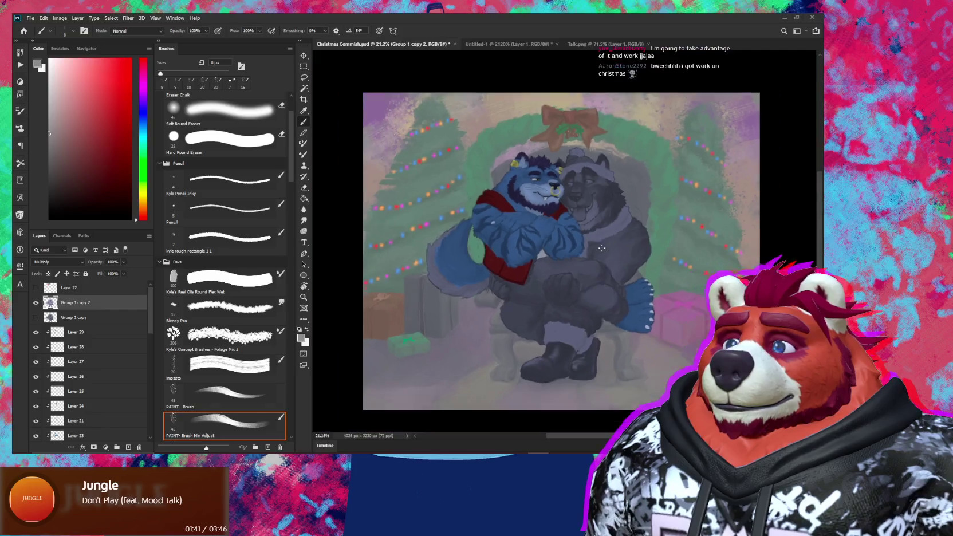
Step: Sample the light blue-grey fur colour from the Talk.png reference image
scroll(601, 252, "up", 2)
scroll(574, 262, "up", 2)
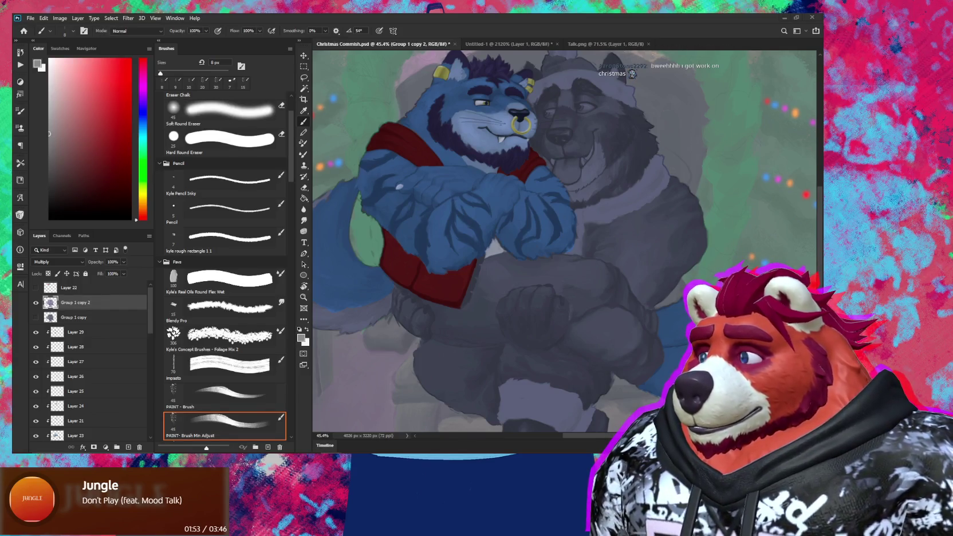
left_click(609, 47)
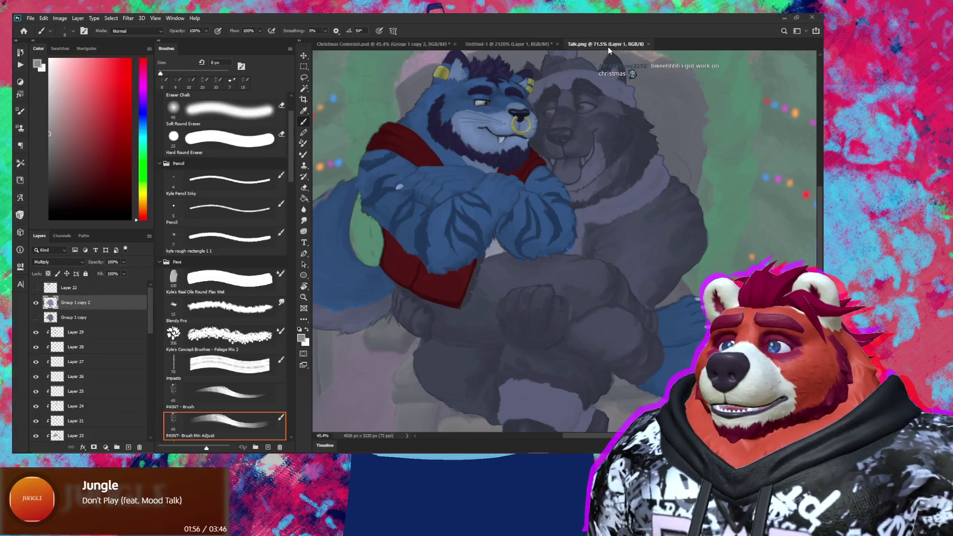
scroll(550, 278, "down", 2)
scroll(550, 278, "down", 3)
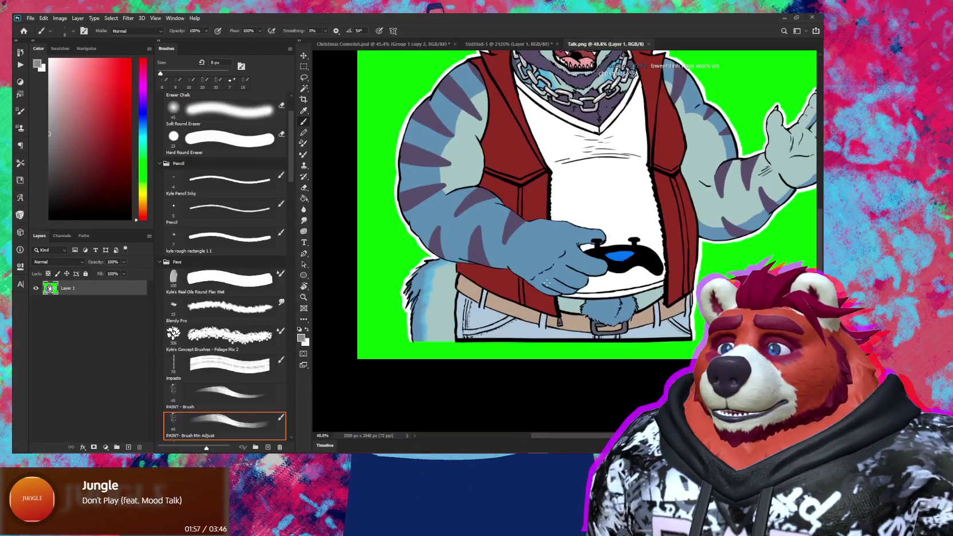
left_click(521, 331, "alt")
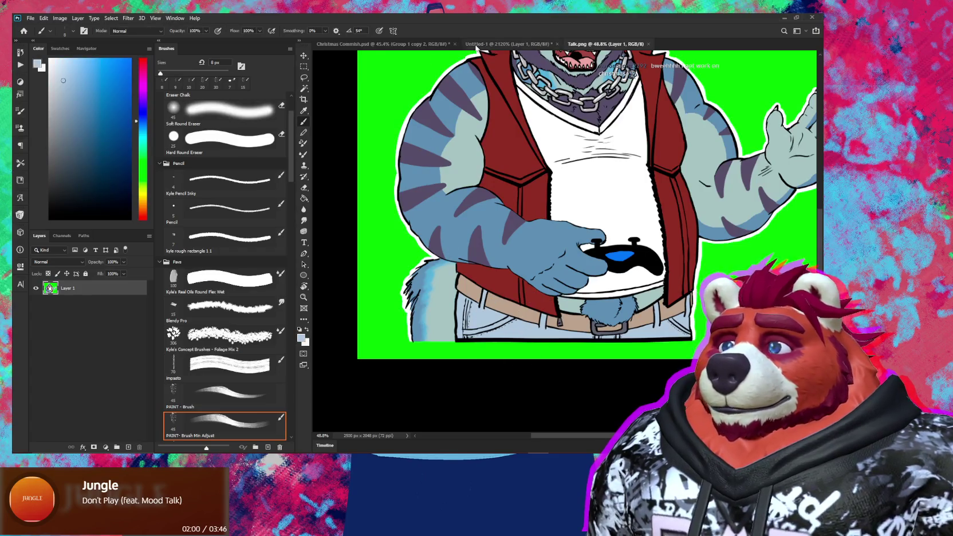
Step: Back in Christmas Commish.psd, add Layer 30 above Layer 29 and clip it to Layer 29
left_click(381, 44)
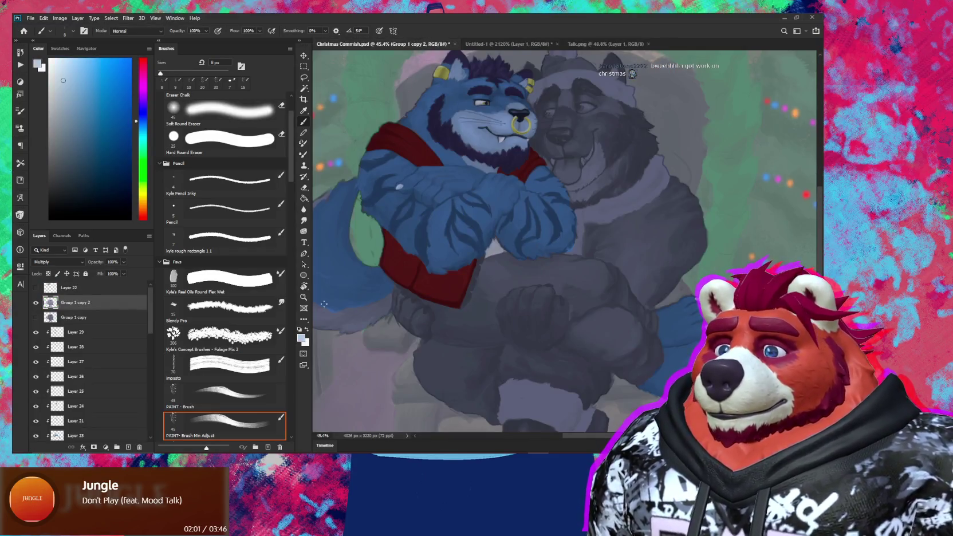
left_click(85, 333)
key("ctrl+shift+alt+n")
left_click(88, 335, "alt")
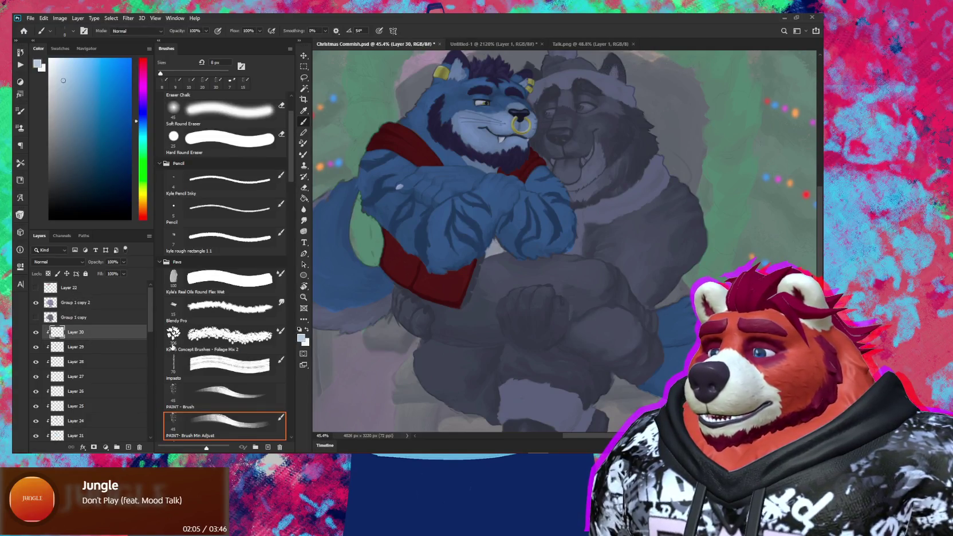
scroll(572, 309, "up", 2)
Step: Paint a light bluish stroke below the red vest with a 25 px brush
scroll(515, 321, "up", 2)
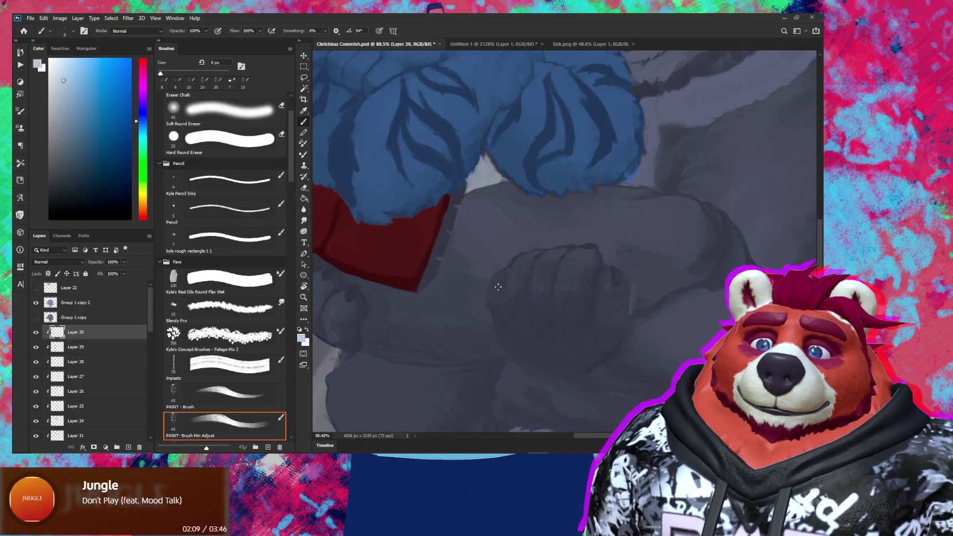
left_click_drag(509, 310, 597, 295)
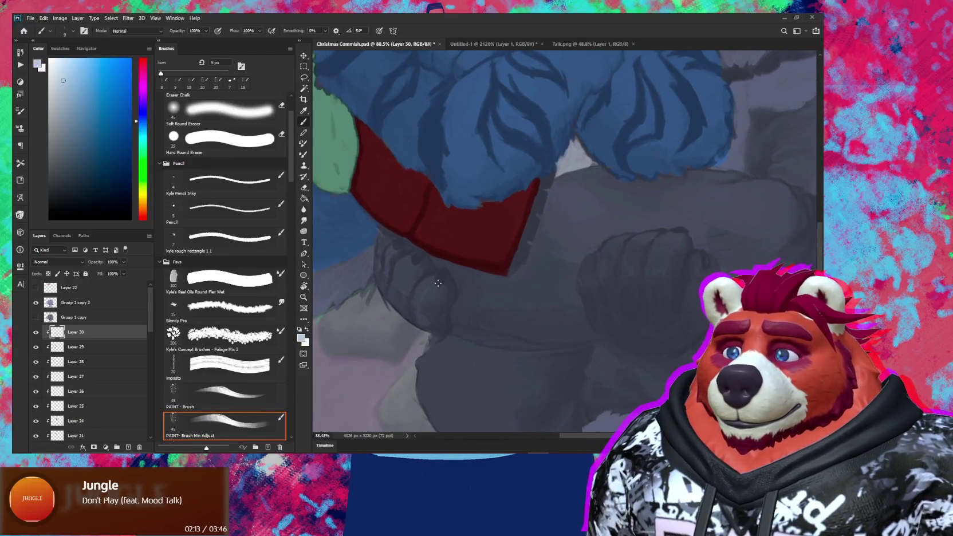
key("bracketright")
key("bracketright")
key("bracketright")
key("bracketright")
key("bracketright")
mouse_move(399, 246)
left_mouse_down()
mouse_move(457, 286)
mouse_move(415, 257)
left_mouse_up()
mouse_move(483, 279)
left_mouse_down()
mouse_move(509, 296)
mouse_move(504, 284)
mouse_move(521, 279)
mouse_move(456, 318)
mouse_move(499, 322)
mouse_move(499, 305)
mouse_move(500, 329)
mouse_move(485, 333)
mouse_move(535, 331)
mouse_move(662, 252)
mouse_move(638, 206)
left_mouse_up()
key("bracketright")
Step: Erase rough edges, then taper and smooth the light patch's lower edge into a tail
key("r")
key("e")
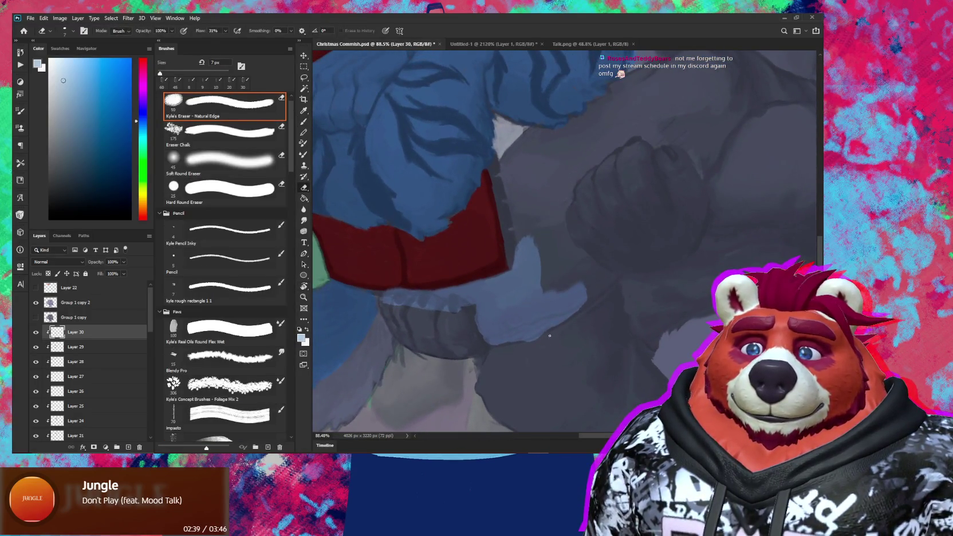
scroll(549, 334, "up", 3)
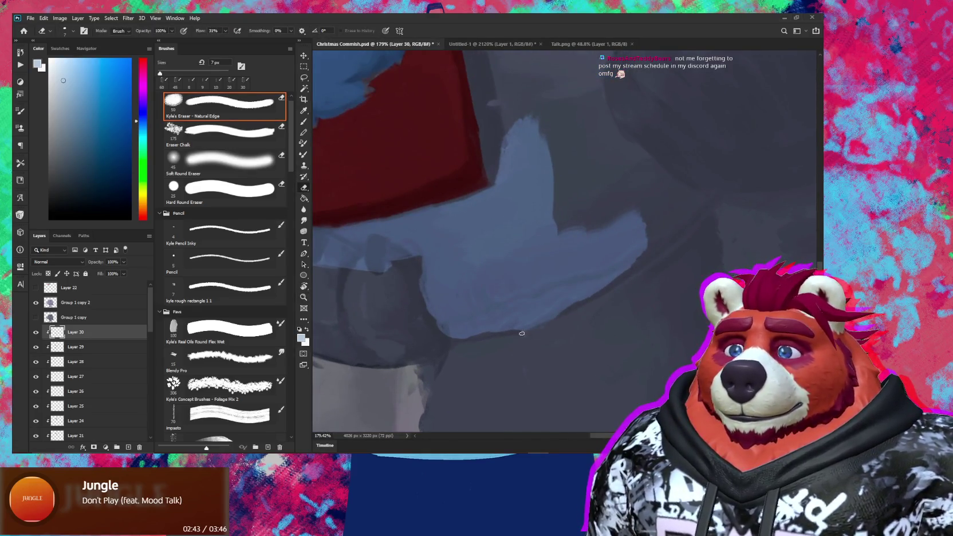
key("b")
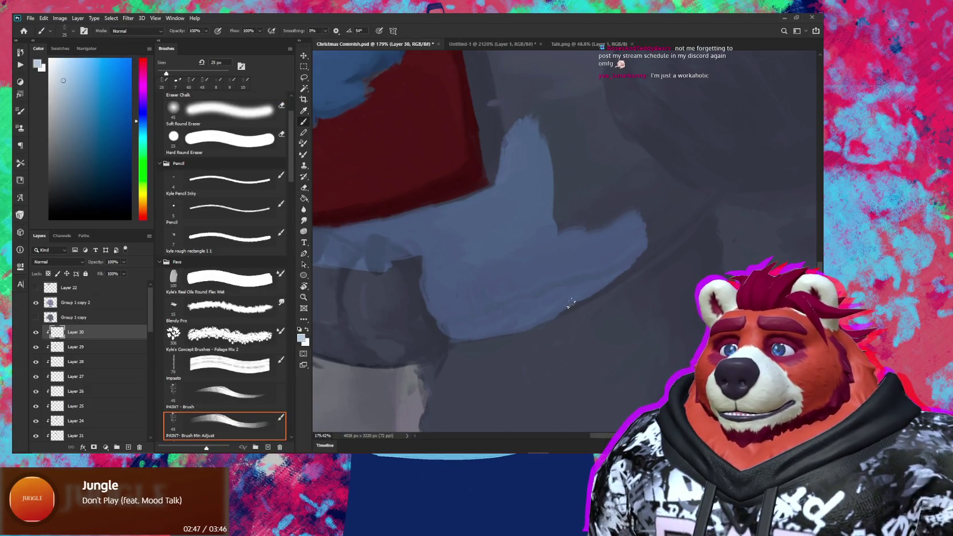
mouse_move(570, 304)
left_mouse_down()
mouse_move(648, 255)
mouse_move(670, 229)
mouse_move(598, 259)
left_mouse_up()
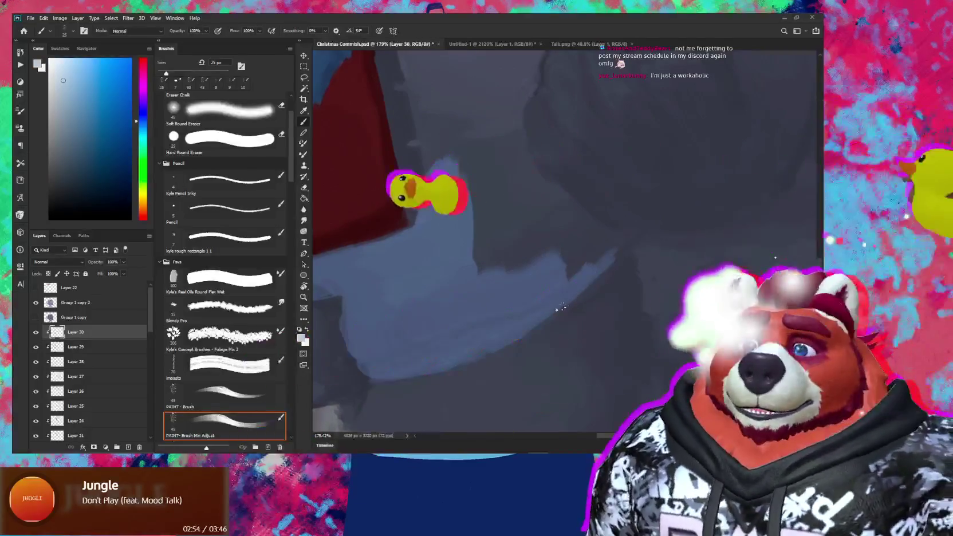
mouse_move(620, 243)
left_mouse_down()
mouse_move(569, 279)
mouse_move(570, 251)
left_mouse_up()
mouse_move(545, 280)
left_mouse_down()
mouse_move(547, 304)
mouse_move(518, 310)
mouse_move(495, 251)
mouse_move(574, 277)
mouse_move(525, 249)
mouse_move(486, 252)
mouse_move(446, 187)
mouse_move(451, 249)
mouse_move(432, 176)
mouse_move(427, 235)
left_mouse_up()
Step: Set the view upright and paint light-blue strokes upward along the fur
mouse_move(512, 267)
left_mouse_down()
mouse_move(546, 315)
mouse_move(551, 287)
mouse_move(549, 319)
mouse_move(527, 336)
left_mouse_up()
key("r")
left_click(565, 286)
key("b")
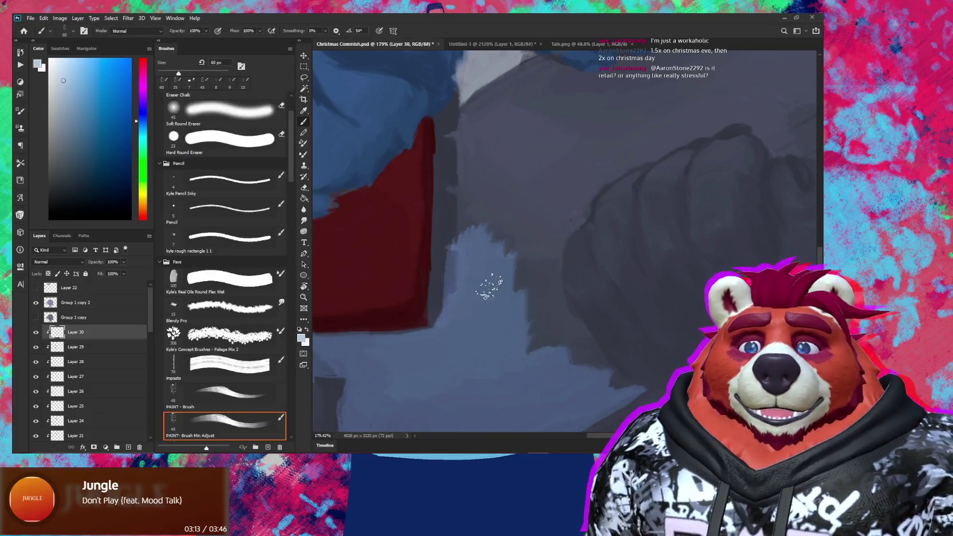
left_click_drag(535, 245, 567, 312)
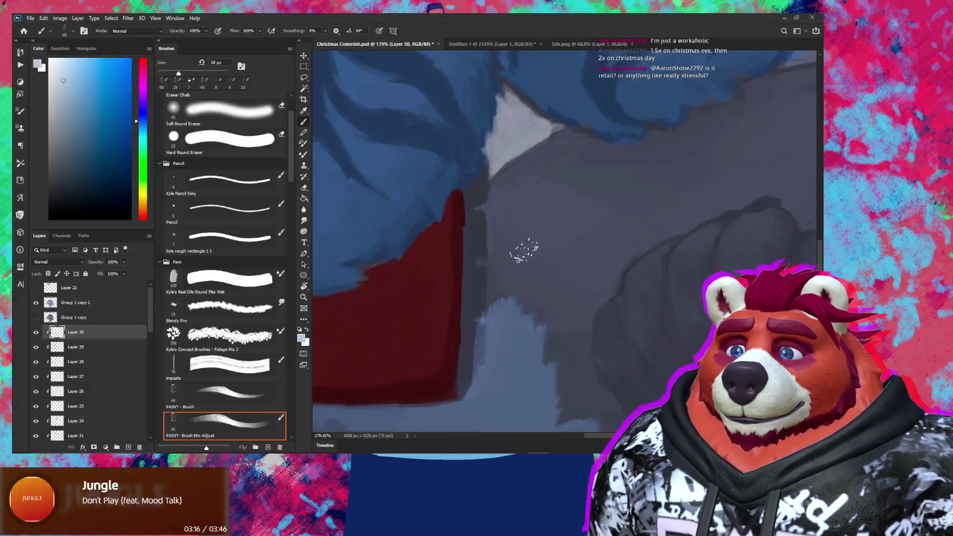
left_click_drag(518, 229, 489, 303)
mouse_move(487, 241)
left_mouse_down()
mouse_move(495, 315)
mouse_move(485, 272)
mouse_move(494, 219)
mouse_move(516, 187)
mouse_move(543, 174)
mouse_move(507, 235)
mouse_move(464, 234)
mouse_move(547, 202)
mouse_move(481, 302)
mouse_move(513, 316)
mouse_move(456, 240)
left_mouse_up()
Step: At 45–50 px, spread light blue over the darker grey area and clean the lower edge
key("[")
key("[")
key("[")
key("[")
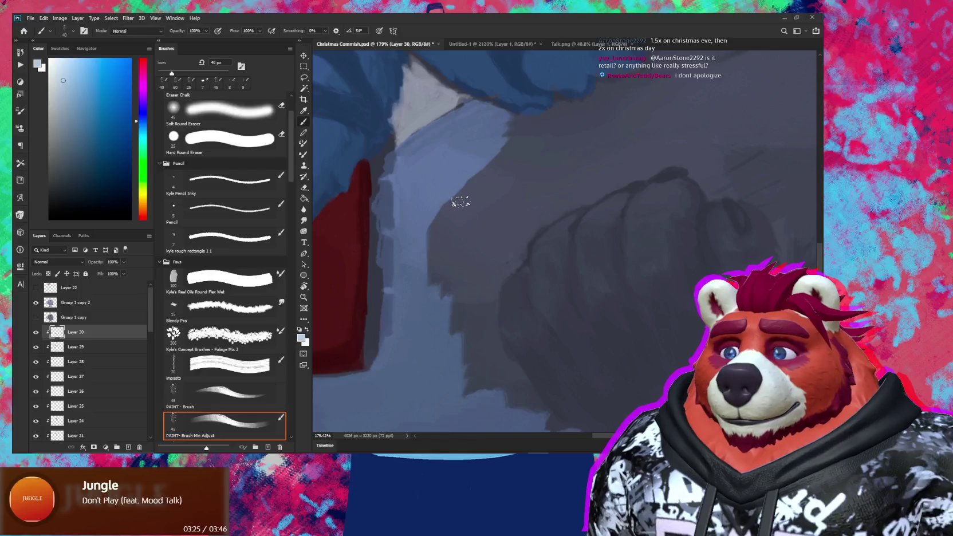
key("]")
mouse_move(458, 194)
left_mouse_down()
mouse_move(446, 252)
mouse_move(481, 171)
mouse_move(477, 219)
left_mouse_up()
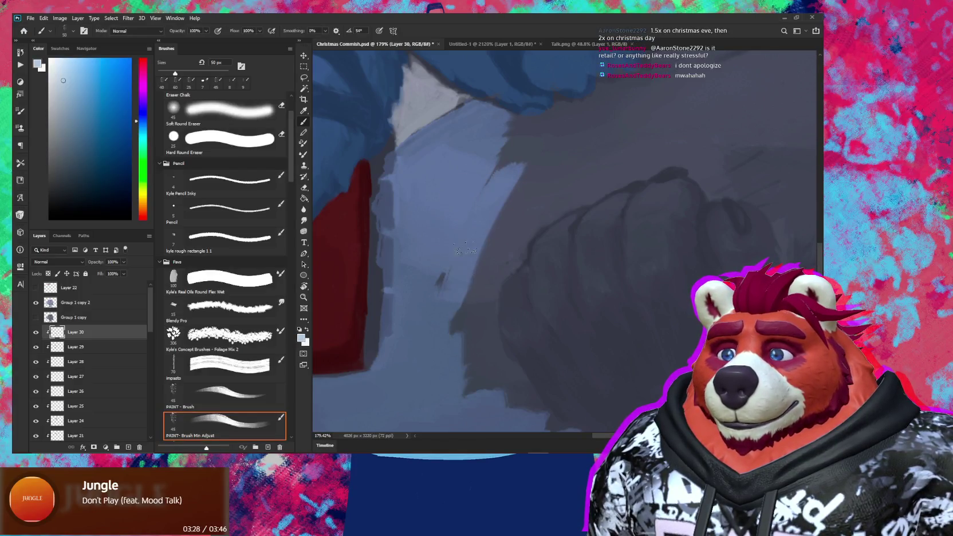
mouse_move(447, 292)
left_mouse_down()
mouse_move(481, 252)
mouse_move(461, 329)
mouse_move(440, 260)
left_mouse_up()
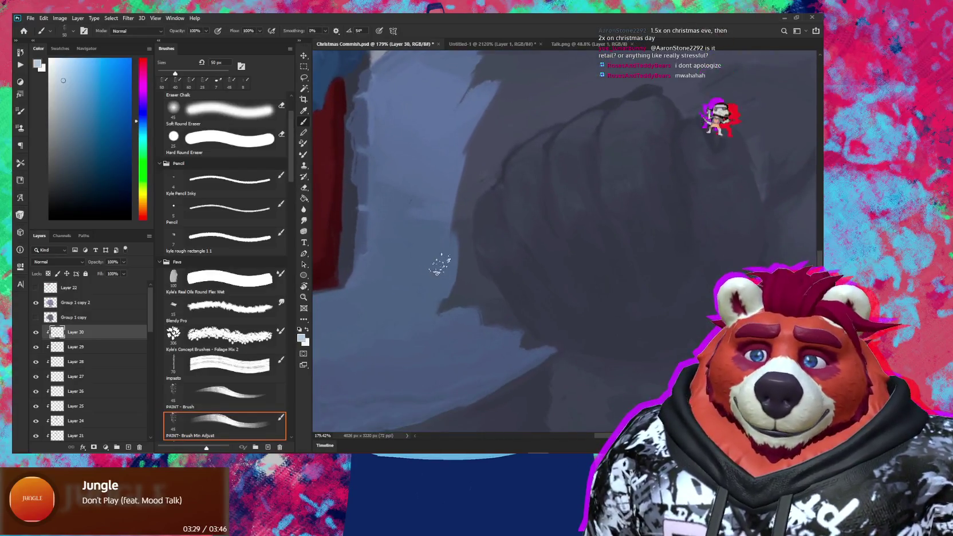
mouse_move(457, 319)
left_mouse_down()
mouse_move(517, 336)
mouse_move(533, 355)
left_mouse_up()
left_click_drag(485, 383, 578, 272)
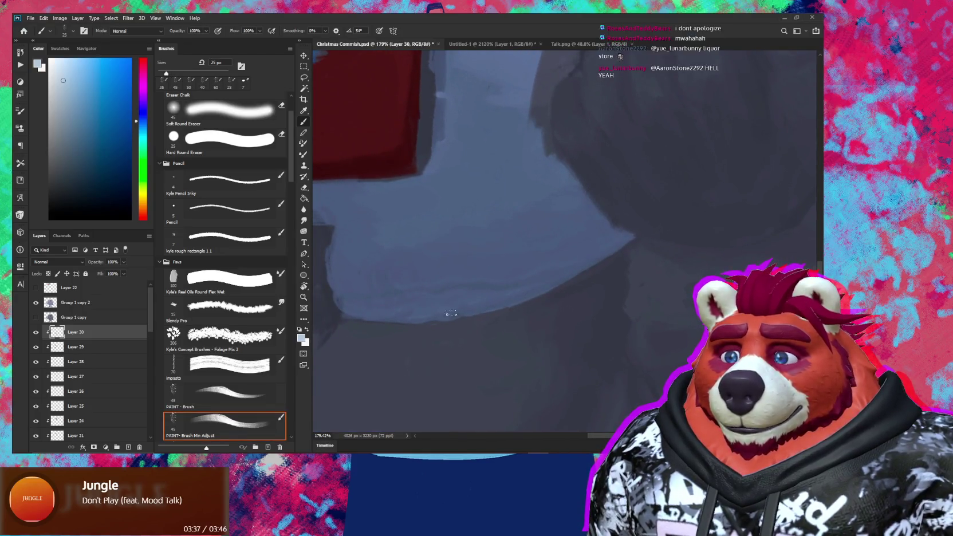
key("e")
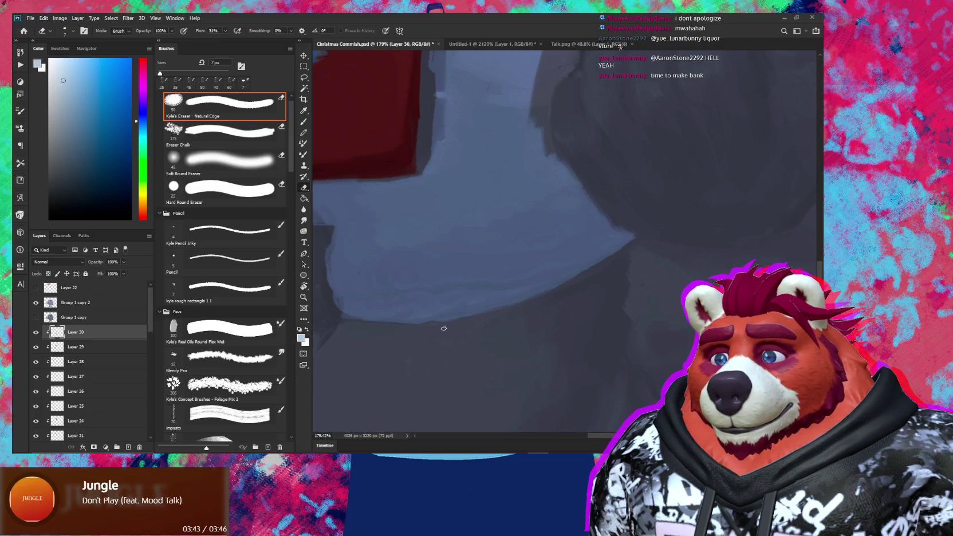
left_click_drag(441, 316, 497, 293)
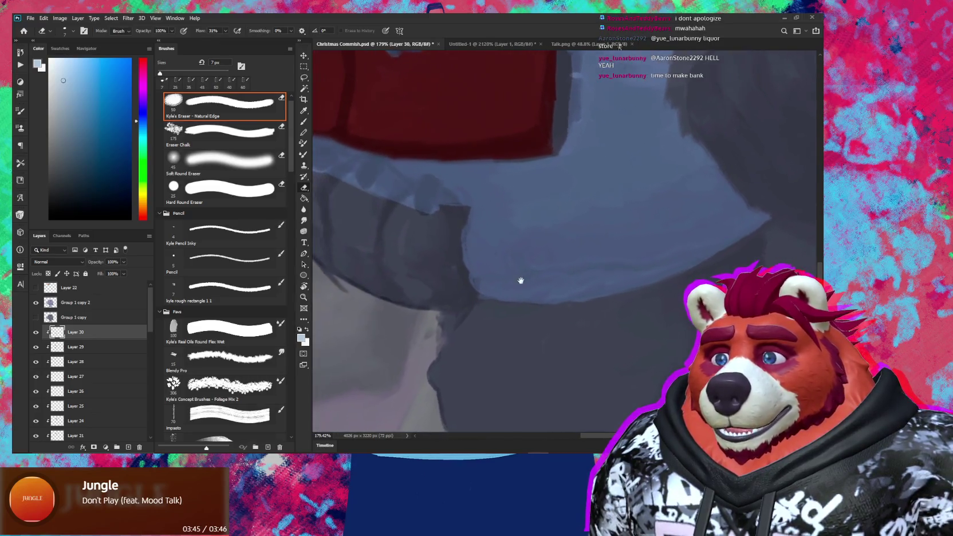
key("b")
scroll(526, 278, "up", 3)
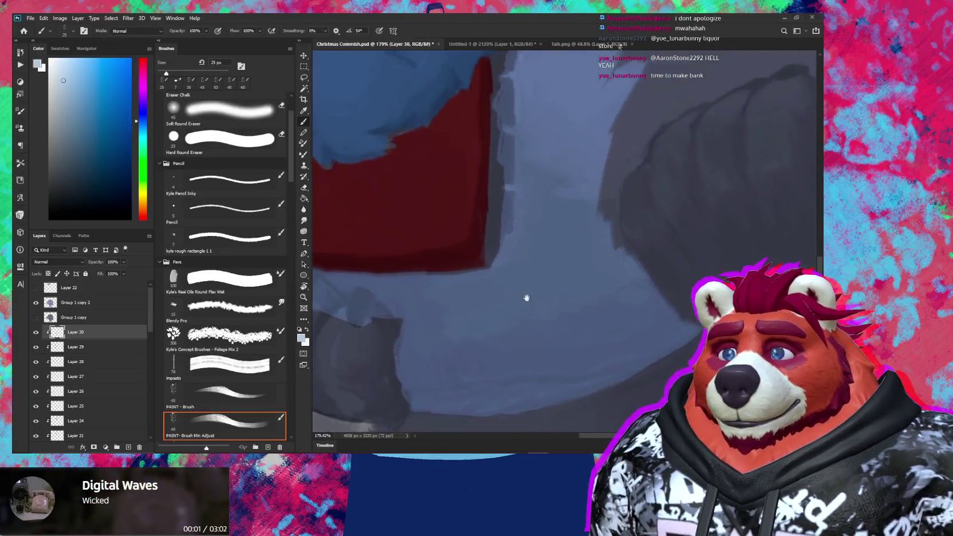
Step: Paint light blue-grey over the dark band's edge under the arms with a 30 px brush
scroll(520, 300, "up", 2)
scroll(518, 325, "up", 2)
scroll(516, 325, "up", 1)
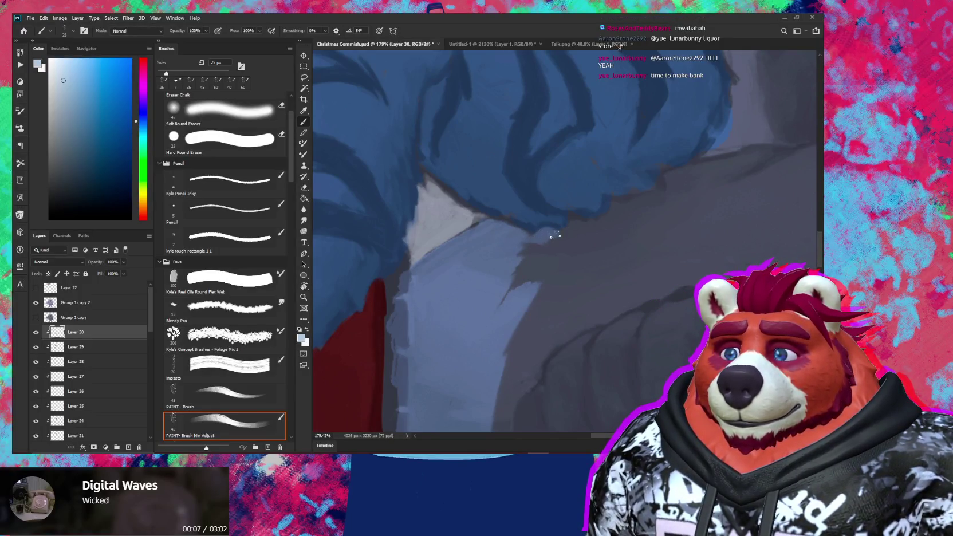
mouse_move(583, 301)
left_mouse_down()
mouse_move(553, 227)
mouse_move(470, 219)
mouse_move(475, 254)
mouse_move(623, 183)
mouse_move(629, 161)
mouse_move(526, 187)
mouse_move(563, 153)
mouse_move(536, 166)
left_mouse_up()
key("bracketright")
key("bracketright")
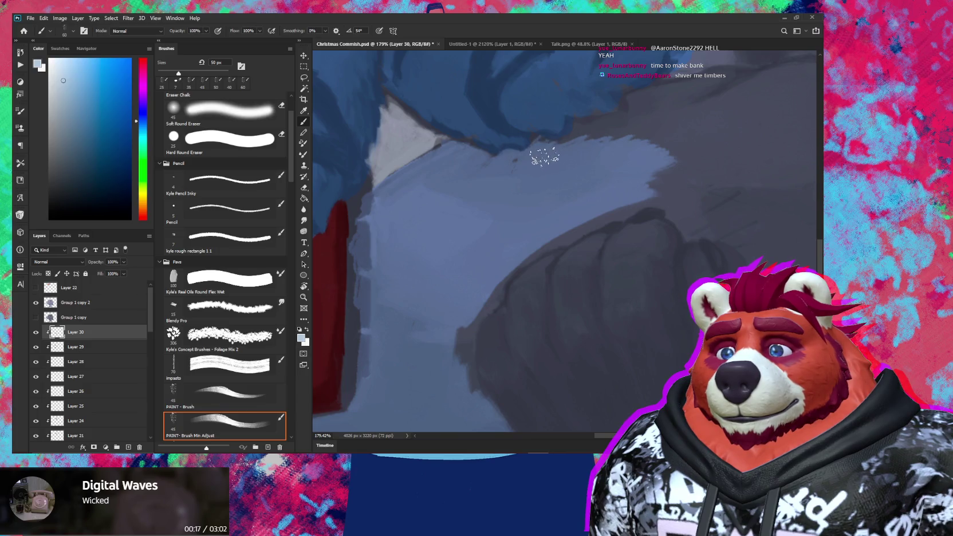
scroll(578, 183, "up", 3)
key("bracketleft")
key("bracketleft")
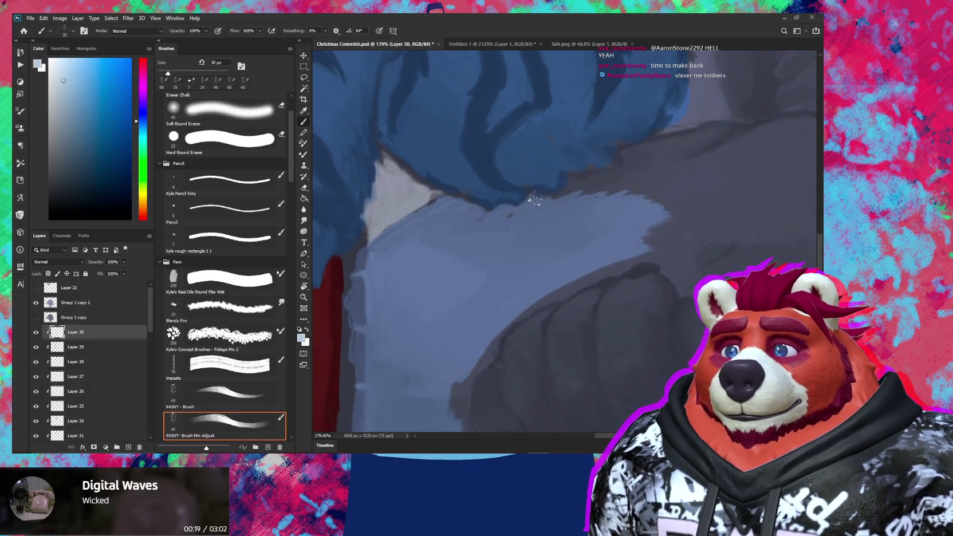
mouse_move(571, 198)
left_mouse_down()
mouse_move(567, 183)
mouse_move(611, 178)
mouse_move(656, 200)
mouse_move(569, 244)
mouse_move(619, 196)
mouse_move(549, 213)
mouse_move(578, 189)
mouse_move(621, 173)
mouse_move(615, 250)
mouse_move(557, 251)
left_mouse_up()
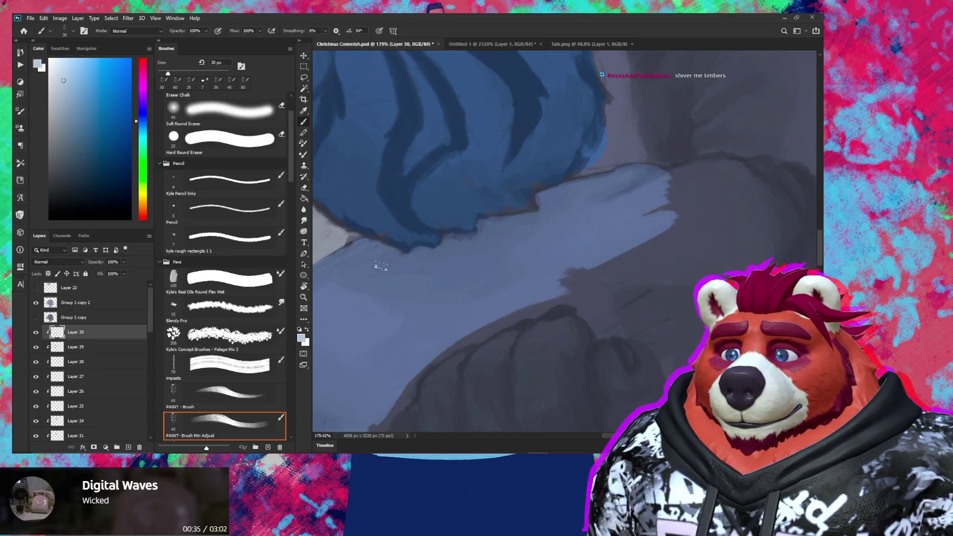
Step: Lighten the fist's edge with light blue, tilt the view about -40°, and paint over the hand at 35 px
mouse_move(402, 258)
left_mouse_down()
mouse_move(574, 228)
mouse_move(468, 255)
mouse_move(485, 282)
mouse_move(495, 256)
left_mouse_up()
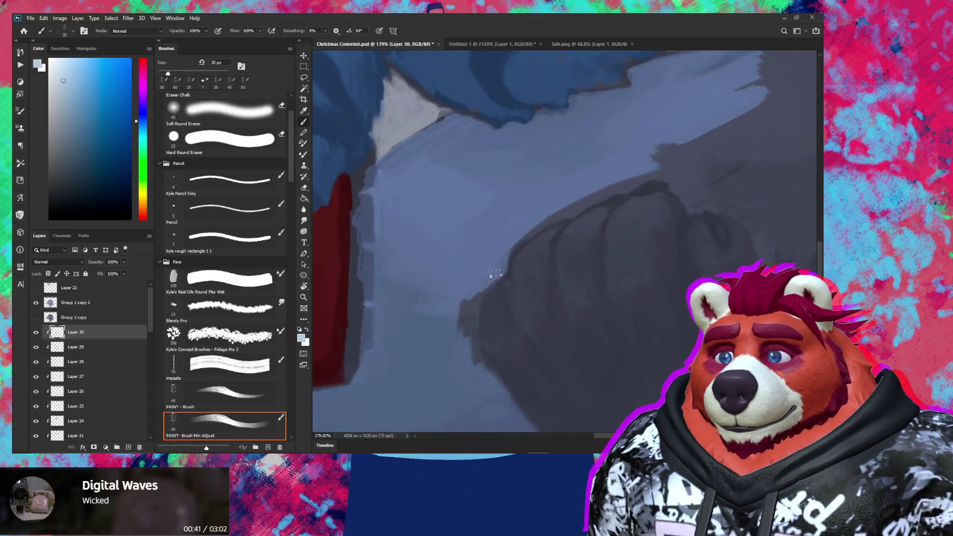
left_click_drag(465, 332, 470, 296)
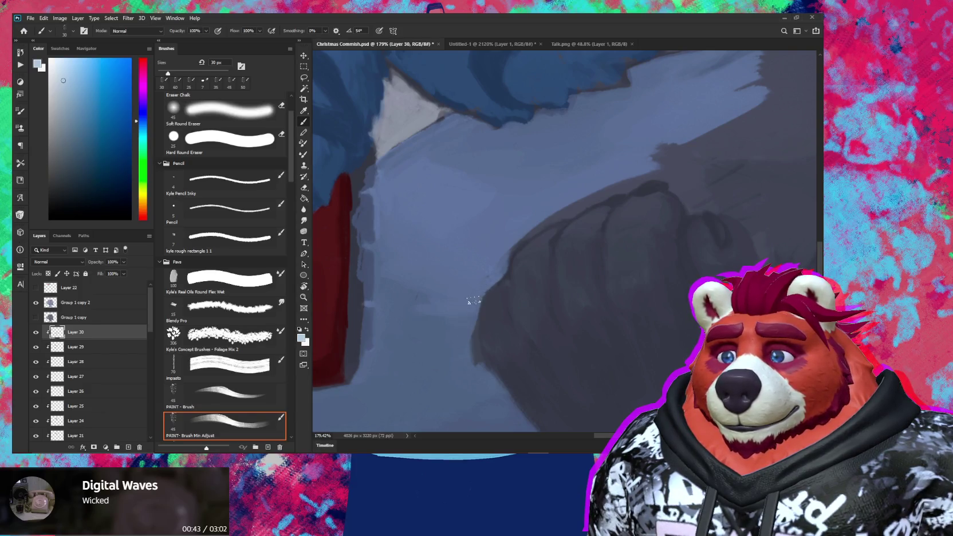
mouse_move(462, 346)
left_mouse_down()
mouse_move(453, 295)
mouse_move(455, 319)
mouse_move(455, 304)
left_mouse_up()
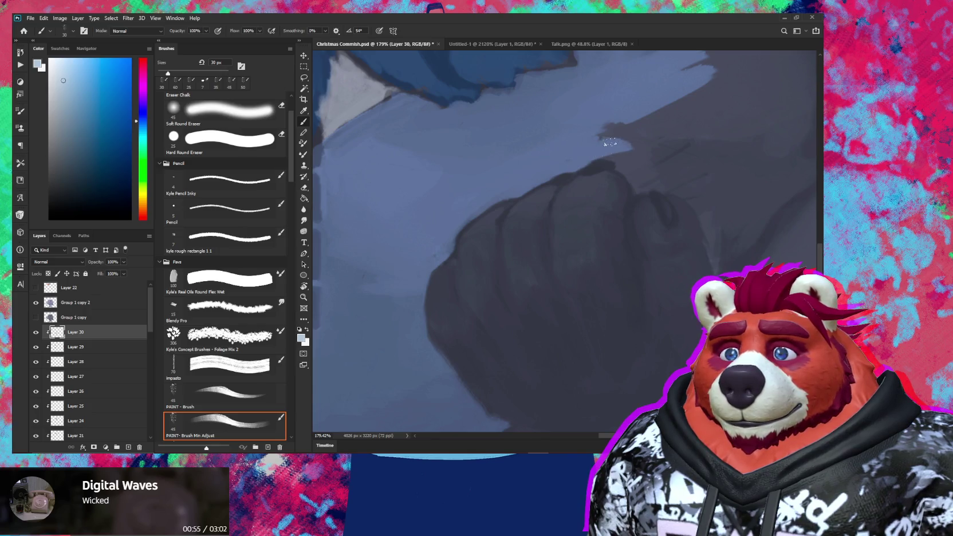
key("r")
mouse_move(653, 152)
left_mouse_down()
mouse_move(619, 206)
mouse_move(634, 182)
mouse_move(609, 161)
left_mouse_up()
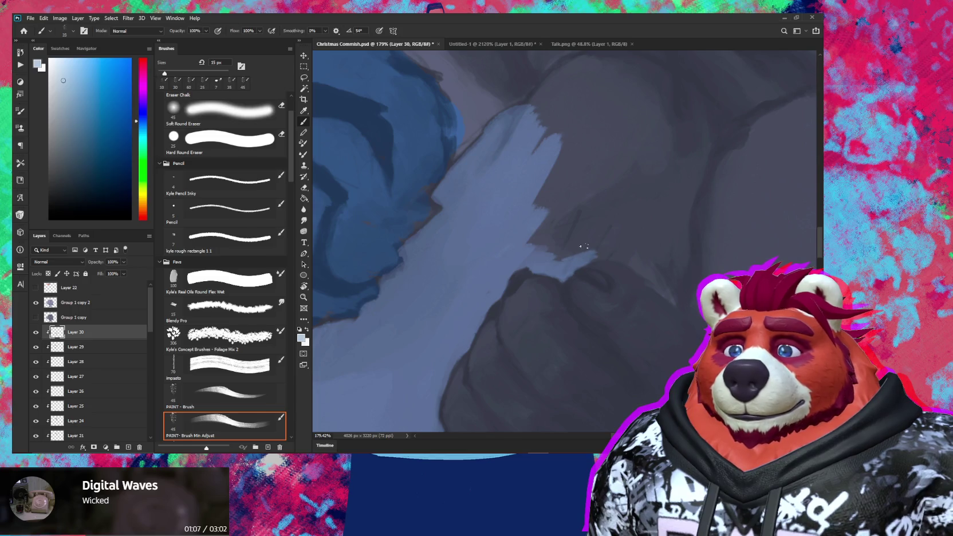
key("bracketright")
mouse_move(584, 238)
left_mouse_down()
mouse_move(561, 254)
mouse_move(543, 246)
left_mouse_up()
Step: Carry the light blue strokes over the hand and push the pale patch upward at 45 px
mouse_move(607, 166)
left_mouse_down()
mouse_move(532, 235)
mouse_move(563, 158)
mouse_move(523, 196)
mouse_move(565, 125)
mouse_move(530, 150)
left_mouse_up()
scroll(587, 274, "up", 3)
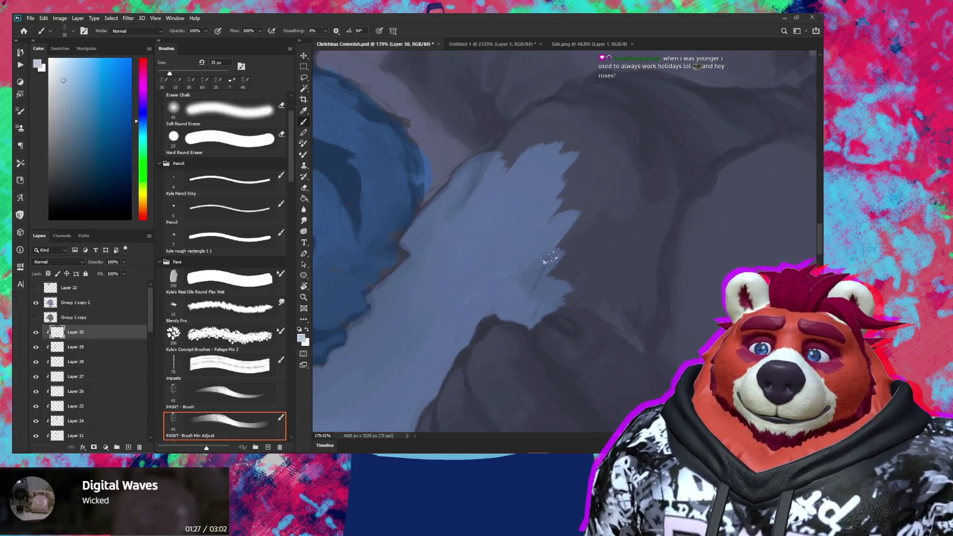
left_click_drag(559, 251, 546, 268)
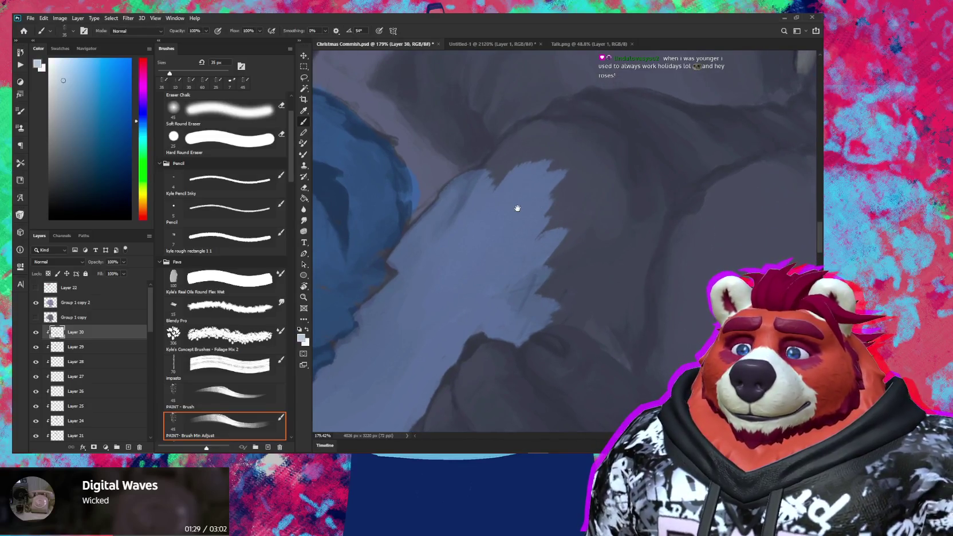
left_click_drag(516, 208, 514, 240)
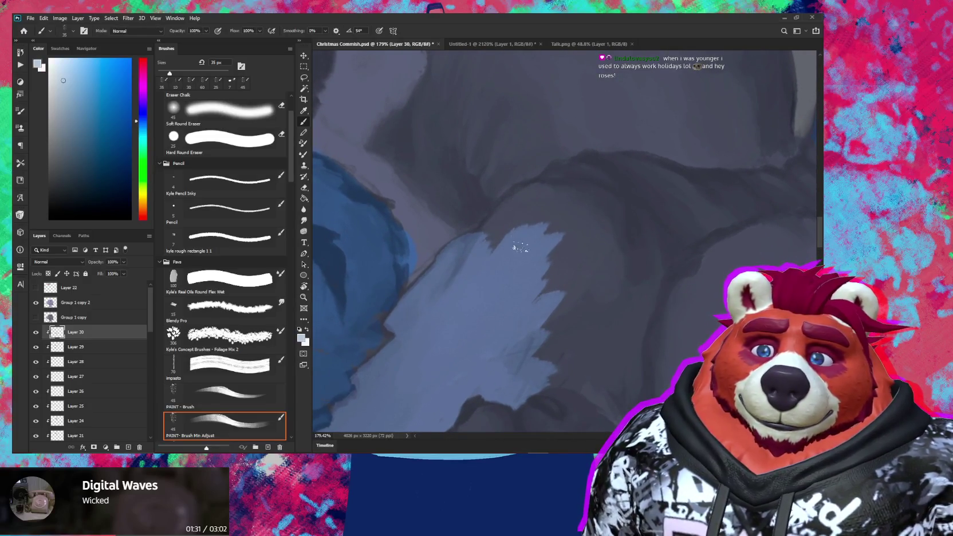
key("bracketright")
mouse_move(504, 228)
left_mouse_down()
mouse_move(485, 241)
mouse_move(521, 201)
left_mouse_up()
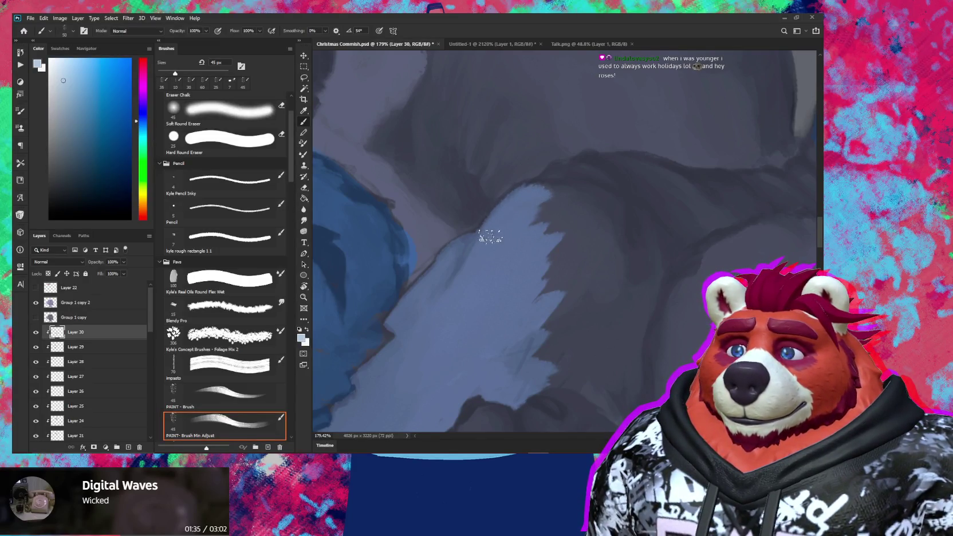
Step: Shrink the brush to 20 px and tilt the view about -25° to reframe the patch
key("bracketleft")
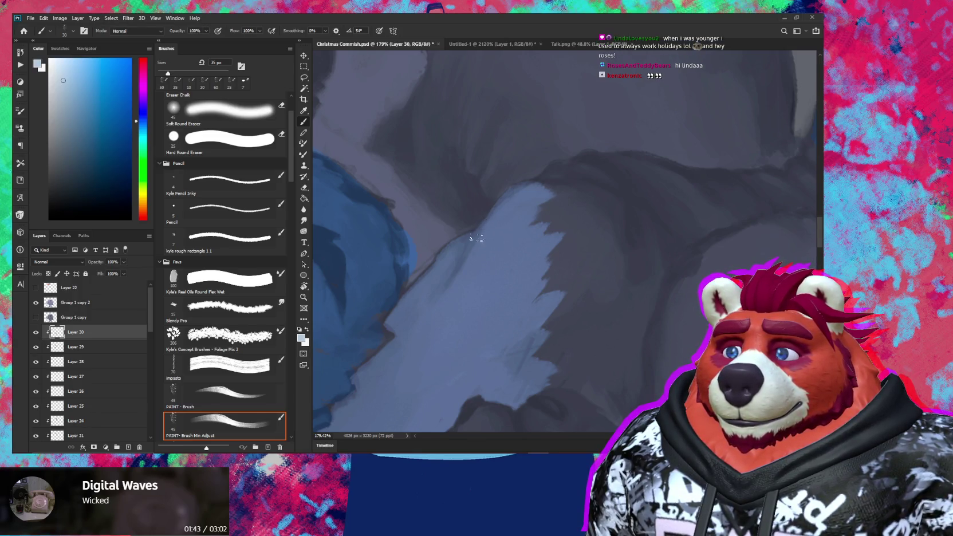
key("bracketleft")
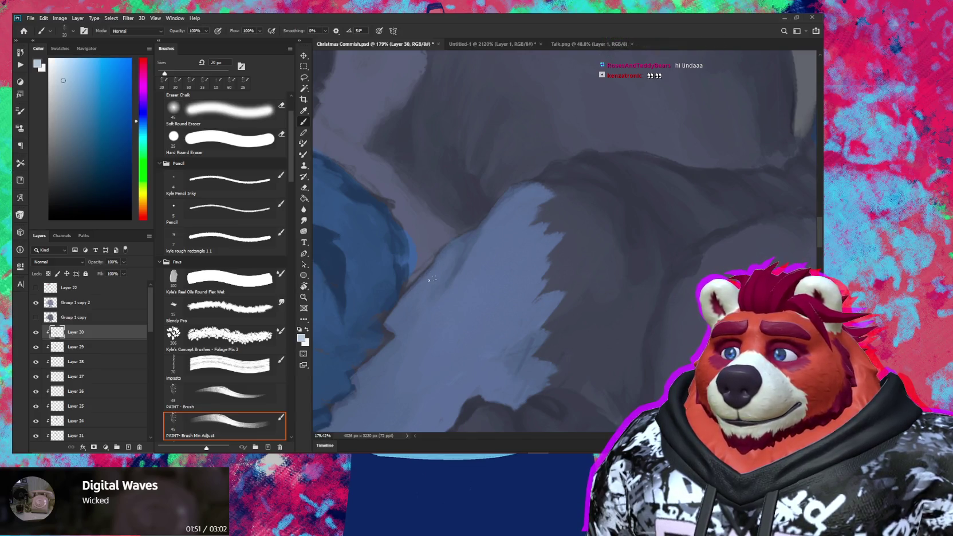
mouse_move(444, 298)
left_mouse_down()
mouse_move(503, 336)
mouse_move(591, 299)
mouse_move(557, 344)
mouse_move(532, 277)
mouse_move(512, 304)
mouse_move(495, 253)
mouse_move(521, 255)
mouse_move(581, 210)
left_mouse_up()
key("r")
mouse_move(590, 311)
left_mouse_down()
mouse_move(617, 293)
mouse_move(540, 351)
left_mouse_up()
mouse_move(540, 309)
left_mouse_down()
mouse_move(550, 295)
mouse_move(547, 338)
mouse_move(545, 289)
mouse_move(548, 308)
mouse_move(598, 197)
left_mouse_up()
Step: Extend the light blue patch down and left over the jagged dark area at 40 px
key("r")
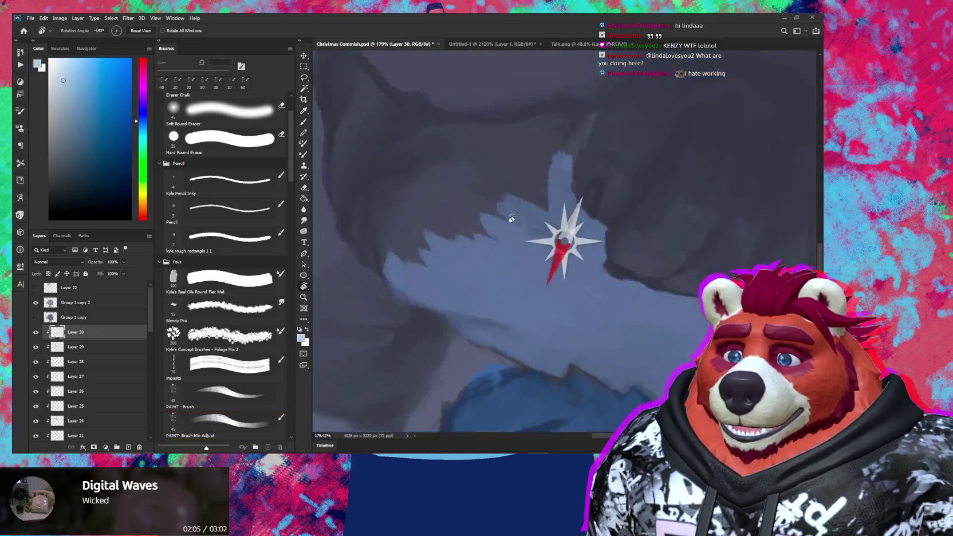
key("e")
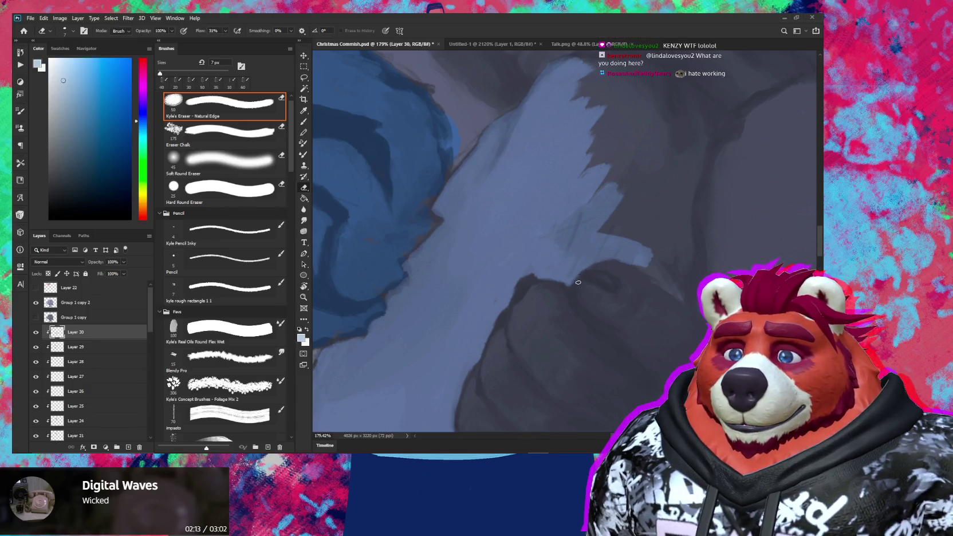
left_click_drag(578, 290, 637, 296)
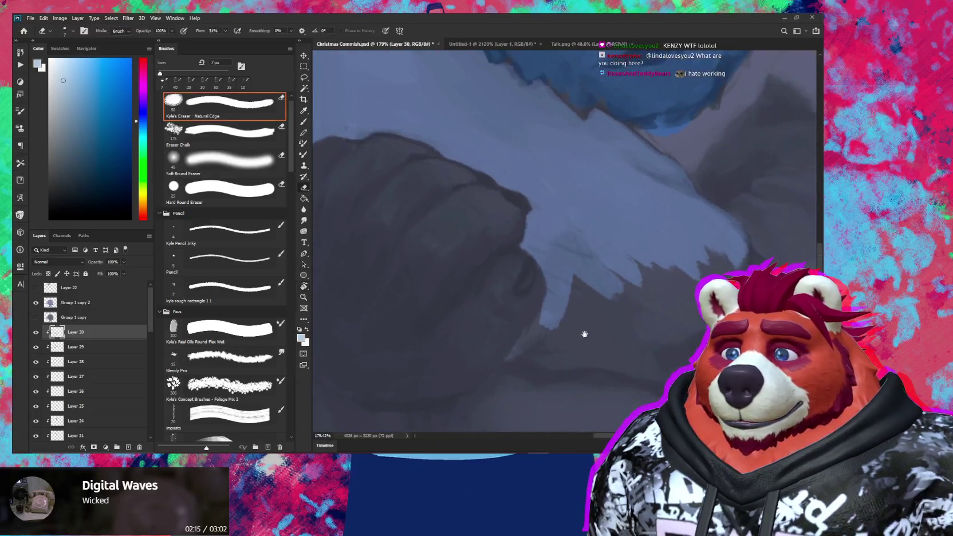
left_click_drag(585, 334, 585, 290)
key("b")
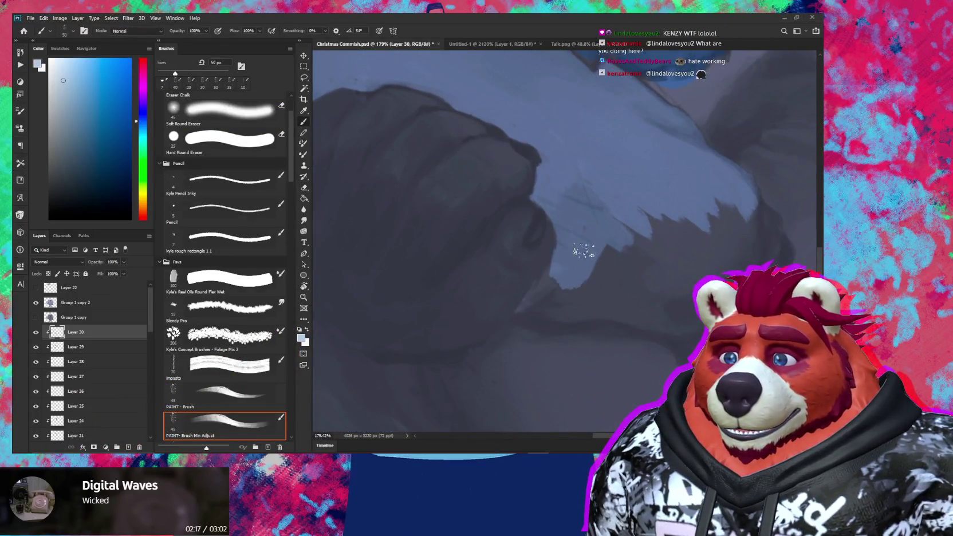
mouse_move(583, 225)
left_mouse_down()
mouse_move(535, 309)
mouse_move(581, 312)
mouse_move(623, 240)
mouse_move(578, 291)
left_mouse_up()
key("bracketleft")
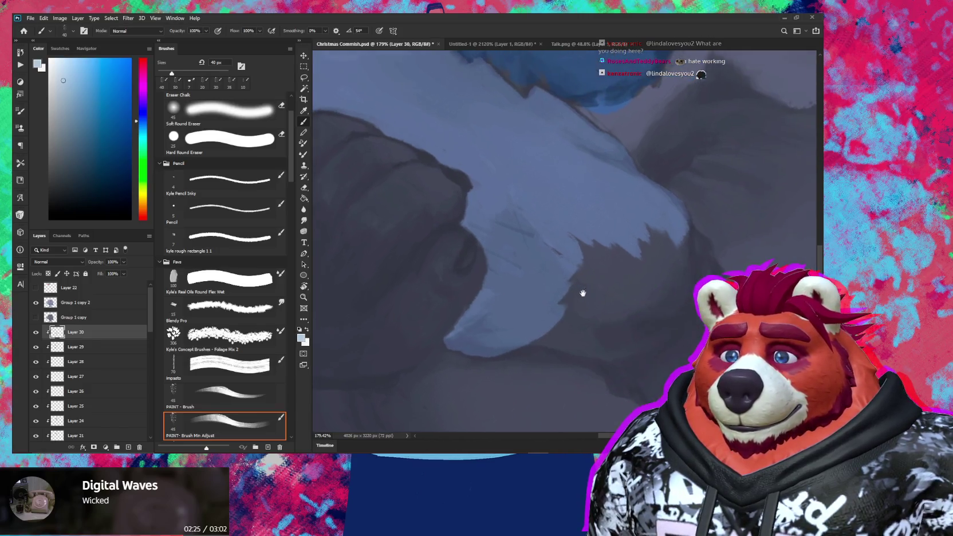
mouse_move(532, 235)
left_mouse_down()
mouse_move(559, 272)
mouse_move(637, 227)
mouse_move(647, 262)
mouse_move(610, 279)
mouse_move(626, 287)
mouse_move(604, 277)
mouse_move(578, 291)
left_mouse_up()
Step: Zoom in on the fist, dab a light blue drip beside it, and widen the pale wedge
left_click_drag(638, 291, 606, 242)
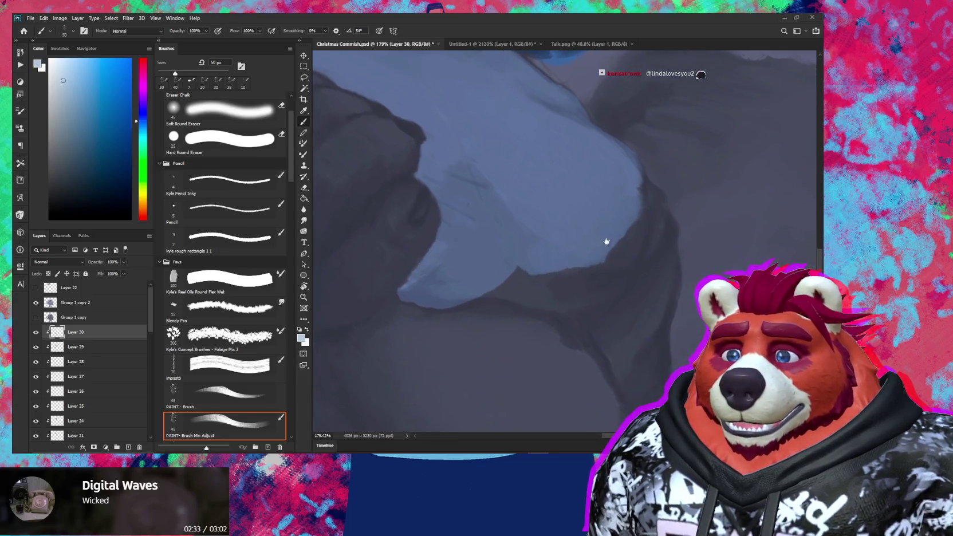
key("r")
mouse_move(654, 270)
left_mouse_down()
mouse_move(654, 227)
mouse_move(638, 272)
mouse_move(575, 286)
mouse_move(614, 263)
left_mouse_up()
key("z")
mouse_move(561, 276)
left_mouse_down()
mouse_move(569, 298)
mouse_move(589, 248)
mouse_move(553, 272)
left_mouse_up()
left_click(224, 424)
mouse_move(560, 230)
left_mouse_down()
mouse_move(564, 272)
mouse_move(561, 251)
mouse_move(542, 287)
left_mouse_up()
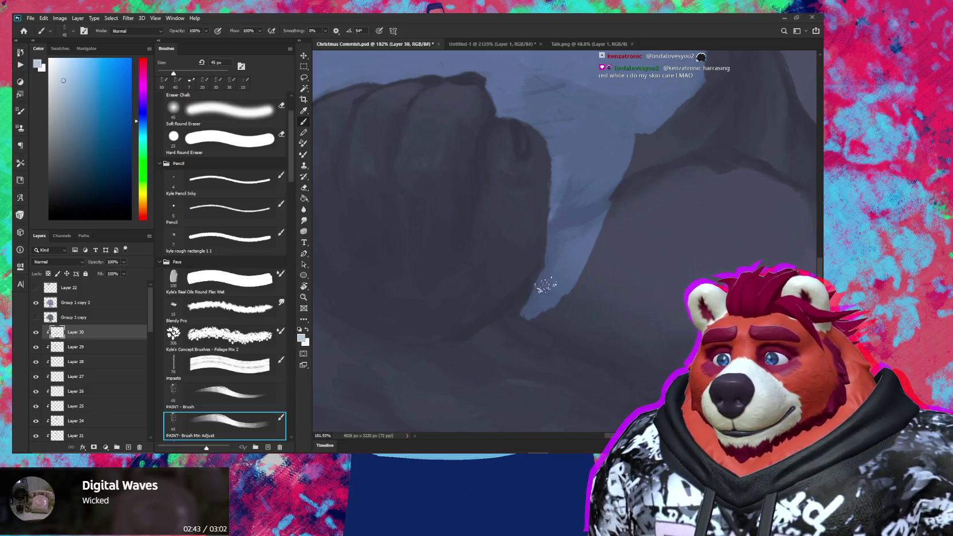
Step: Extend pale paint along the wedge's lower edge and upward, undoing the rough upper-edge strokes
key("bracketleft")
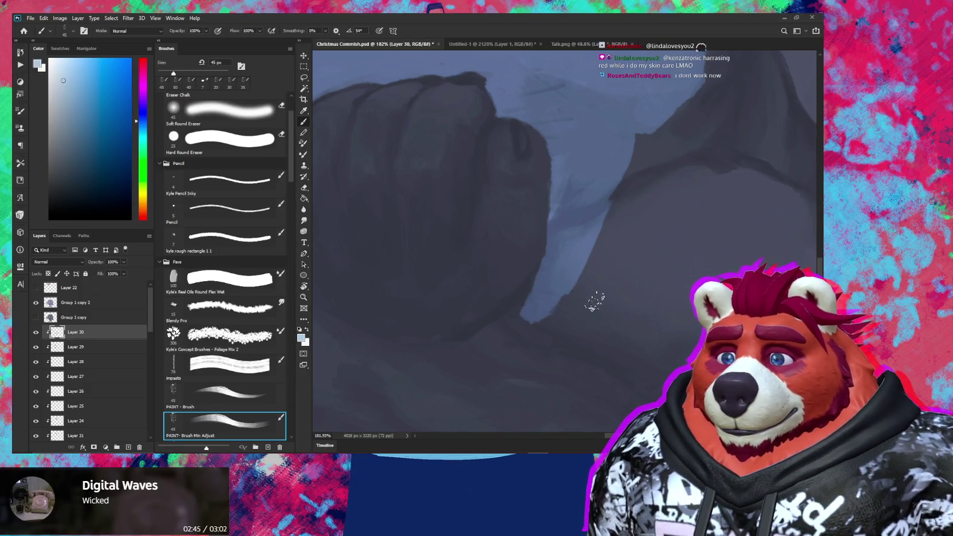
left_click_drag(595, 300, 614, 257)
left_click_drag(554, 258, 542, 265)
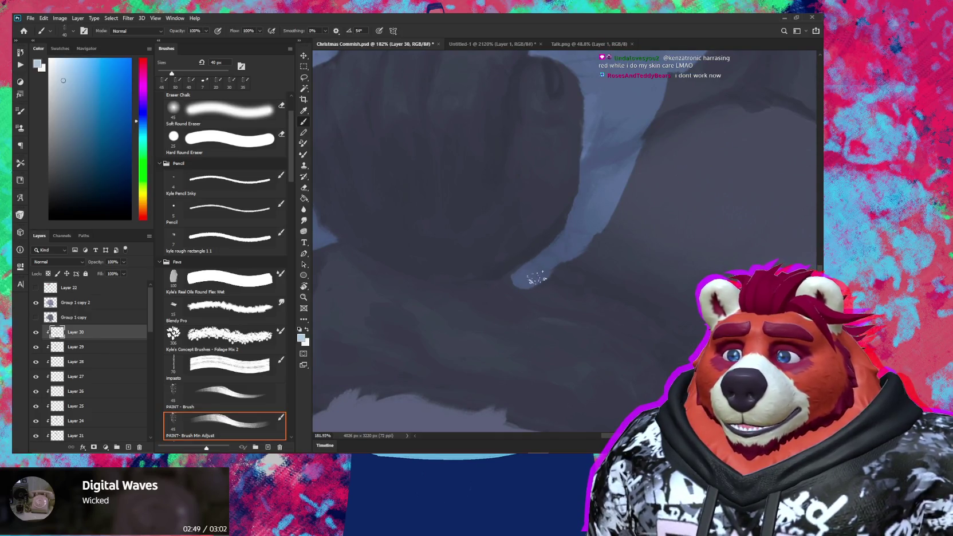
key("r")
mouse_move(640, 261)
left_mouse_down()
mouse_move(641, 225)
mouse_move(651, 229)
mouse_move(561, 236)
left_mouse_up()
key("b")
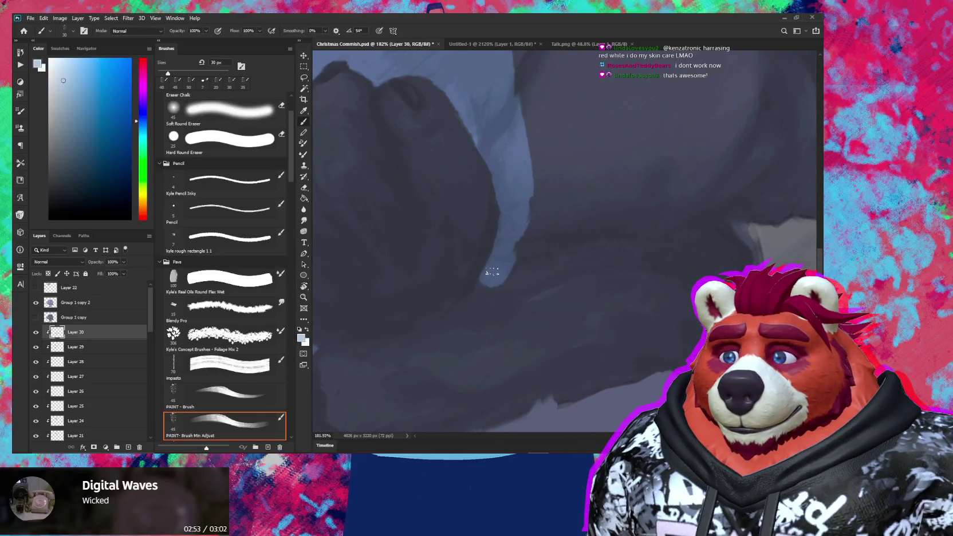
mouse_move(491, 285)
left_mouse_down()
mouse_move(547, 271)
mouse_move(549, 252)
mouse_move(545, 271)
left_mouse_up()
mouse_move(609, 261)
left_mouse_down()
mouse_move(491, 270)
mouse_move(497, 283)
mouse_move(538, 253)
mouse_move(515, 220)
mouse_move(547, 241)
mouse_move(542, 221)
mouse_move(471, 265)
mouse_move(412, 277)
mouse_move(431, 244)
mouse_move(395, 257)
mouse_move(545, 206)
mouse_move(578, 206)
mouse_move(500, 223)
left_mouse_up()
key("ctrl+z")
Step: Shrink the brush to 25 px and add faint light-blue strokes along the ridge edge
key("bracketleft")
left_click_drag(530, 251, 480, 270)
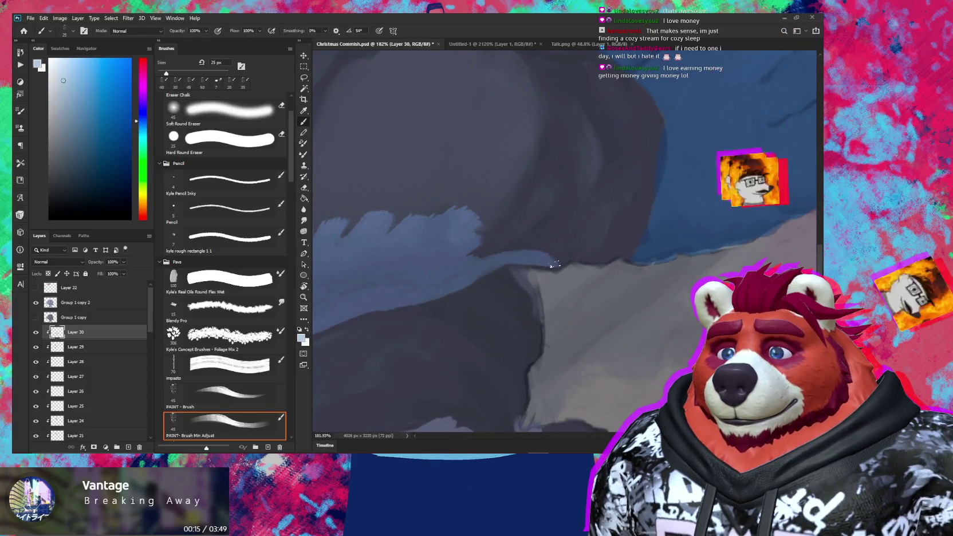
mouse_move(551, 257)
left_mouse_down()
mouse_move(596, 232)
mouse_move(492, 255)
mouse_move(525, 223)
mouse_move(484, 241)
left_mouse_up()
mouse_move(532, 197)
left_mouse_down()
mouse_move(601, 231)
mouse_move(494, 270)
mouse_move(553, 253)
mouse_move(542, 294)
left_mouse_up()
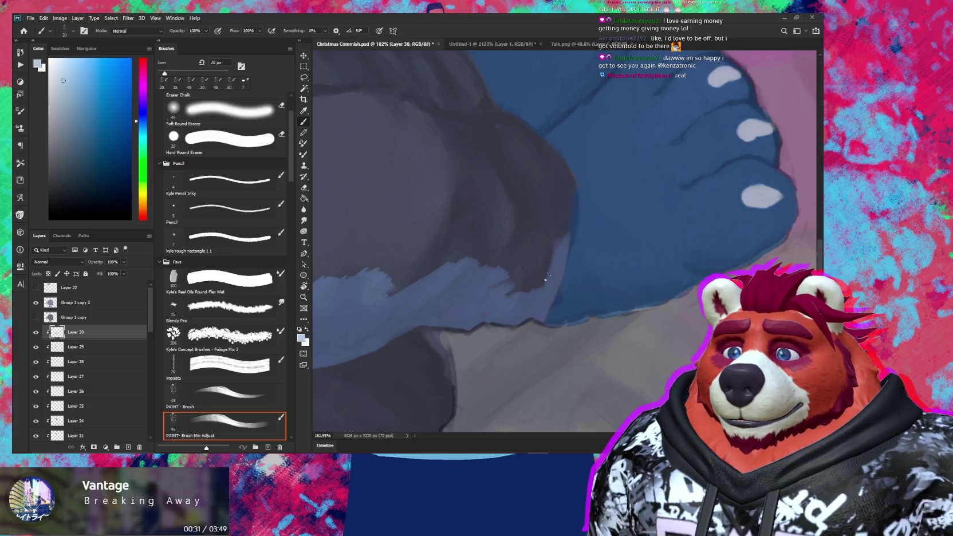
Step: Rotate the canvas view so the toes face right, with the brush enlarged to 40 px
key("r")
mouse_move(563, 304)
left_mouse_down()
mouse_move(537, 217)
mouse_move(544, 211)
left_mouse_up()
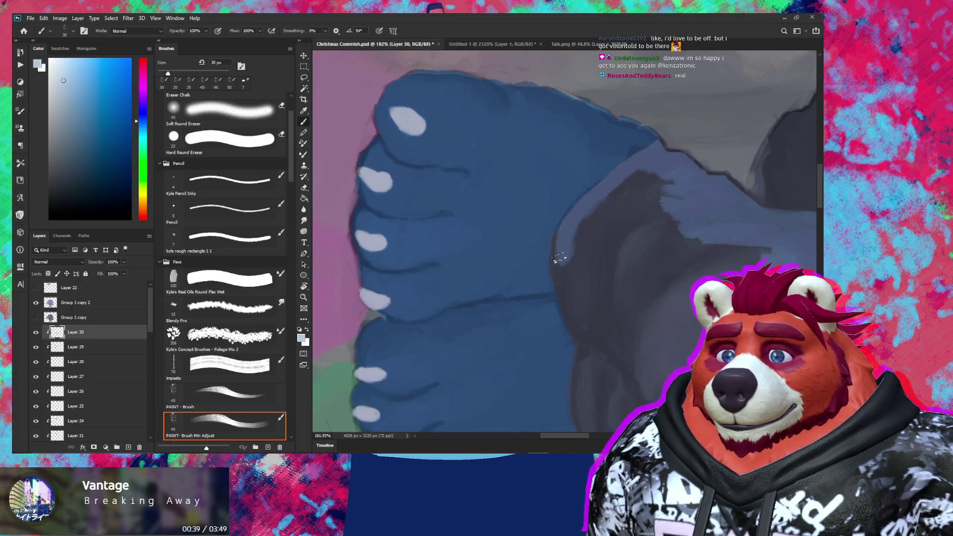
mouse_move(566, 243)
left_mouse_down()
mouse_move(505, 273)
mouse_move(555, 257)
mouse_move(557, 281)
mouse_move(598, 251)
mouse_move(587, 215)
mouse_move(542, 246)
mouse_move(473, 238)
mouse_move(480, 202)
left_mouse_up()
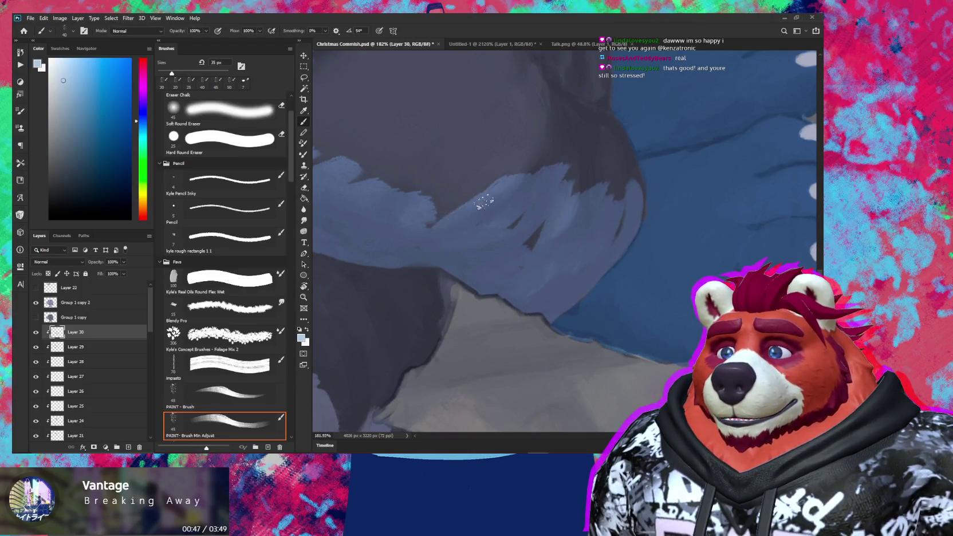
key("bracketright")
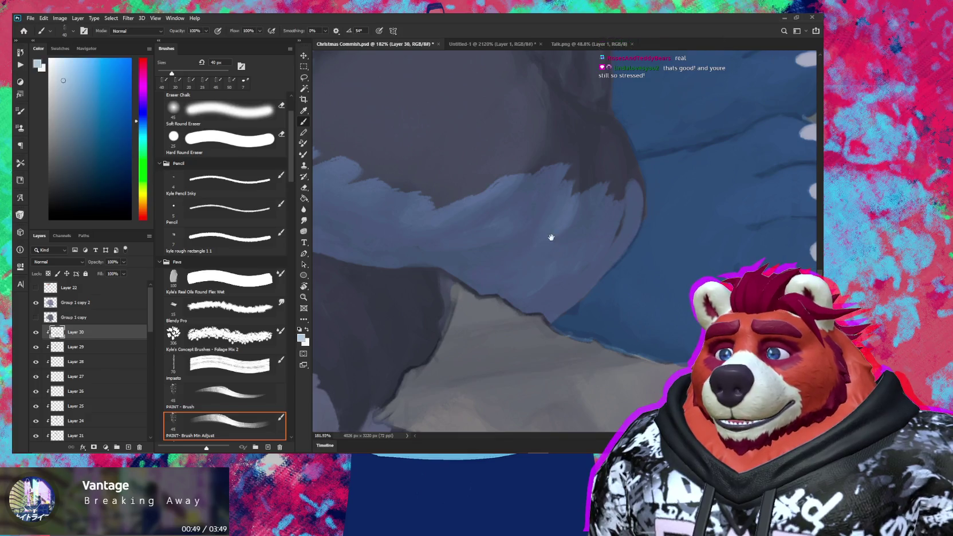
left_click_drag(548, 236, 514, 287)
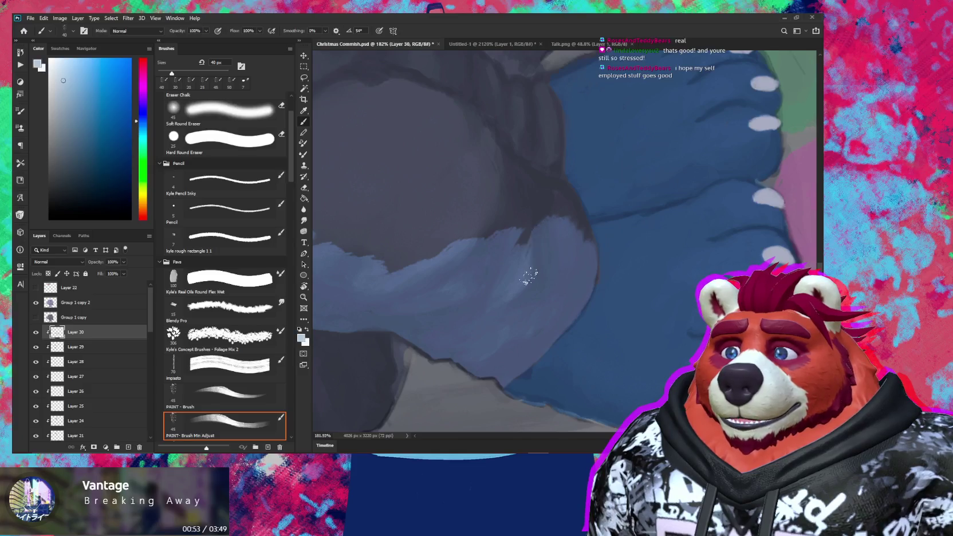
key("r")
left_click_drag(606, 248, 550, 234)
key("b")
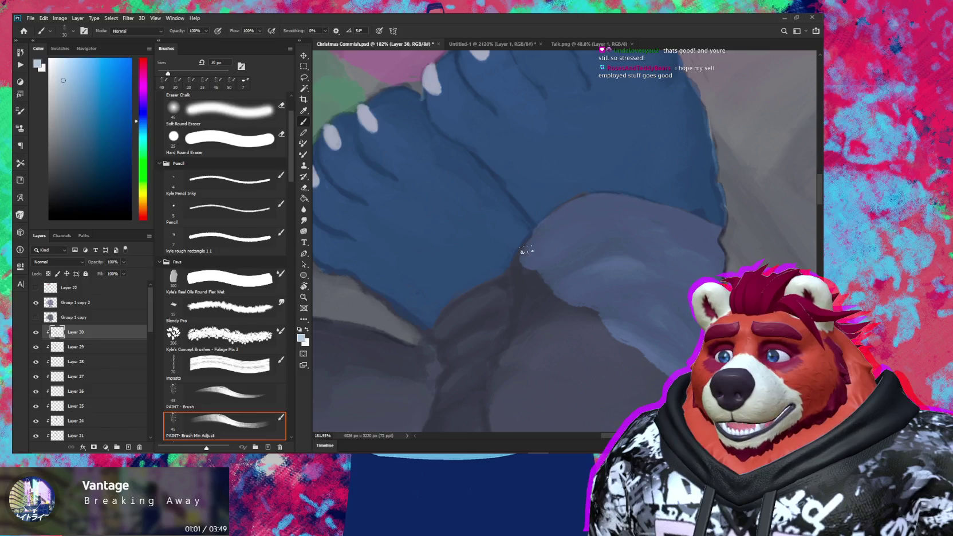
Step: Scrub blue-grey paint along the sleeve's lower edge and shadow with a 45–60 px brush
left_click_drag(519, 264, 596, 357)
scroll(592, 271, "down", 5)
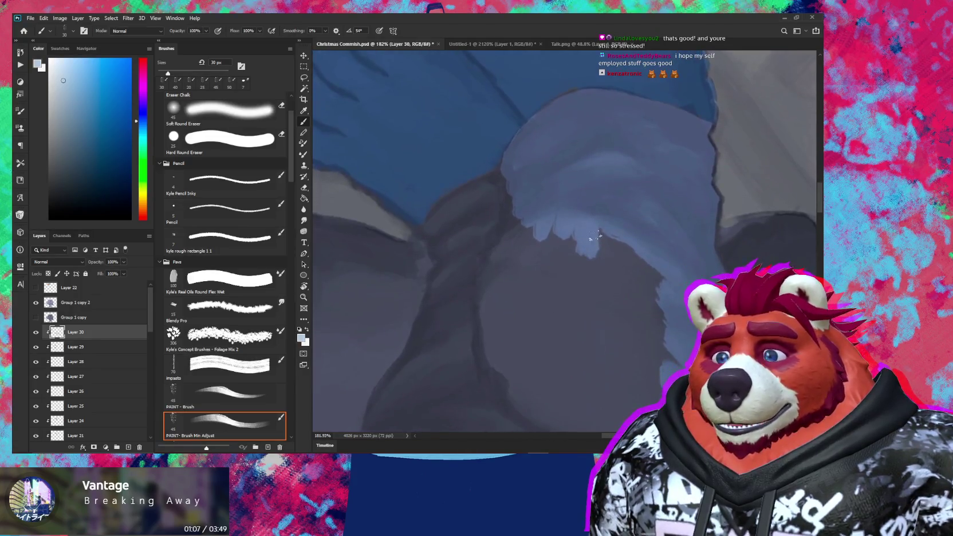
left_click_drag(570, 236, 576, 243)
key("bracketright")
key("bracketright")
key("bracketright")
key("bracketright")
key("bracketright")
mouse_move(627, 263)
left_mouse_down()
mouse_move(654, 283)
mouse_move(537, 232)
mouse_move(489, 266)
left_mouse_up()
key("bracketright")
scroll(563, 240, "down", 3)
mouse_move(633, 223)
left_mouse_down()
mouse_move(644, 243)
mouse_move(638, 315)
mouse_move(653, 377)
left_mouse_up()
mouse_move(654, 248)
left_mouse_down()
mouse_move(629, 361)
mouse_move(604, 344)
mouse_move(549, 378)
mouse_move(610, 259)
mouse_move(548, 325)
mouse_move(569, 239)
mouse_move(512, 221)
mouse_move(479, 272)
mouse_move(534, 329)
mouse_move(524, 336)
mouse_move(511, 394)
mouse_move(487, 347)
mouse_move(506, 319)
mouse_move(468, 383)
mouse_move(490, 314)
mouse_move(564, 232)
mouse_move(569, 249)
mouse_move(524, 243)
mouse_move(562, 261)
left_mouse_up()
Step: At 50 px, brush blue-grey over the dark fold, then tilt the view about 28°
key("bracketleft")
key("bracketleft")
key("bracketleft")
mouse_move(521, 305)
left_mouse_down()
mouse_move(513, 272)
mouse_move(574, 229)
left_mouse_up()
key("r")
left_click_drag(642, 240, 434, 281)
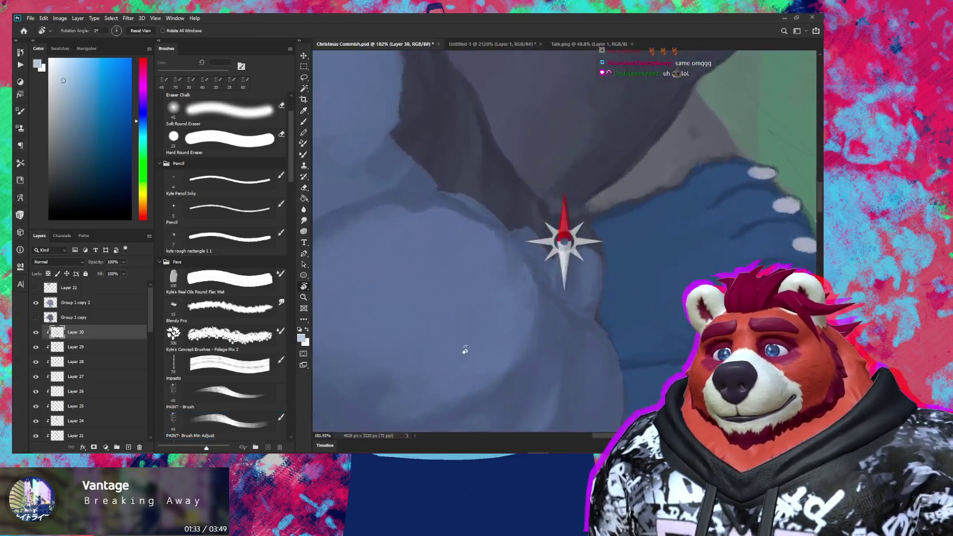
key("b")
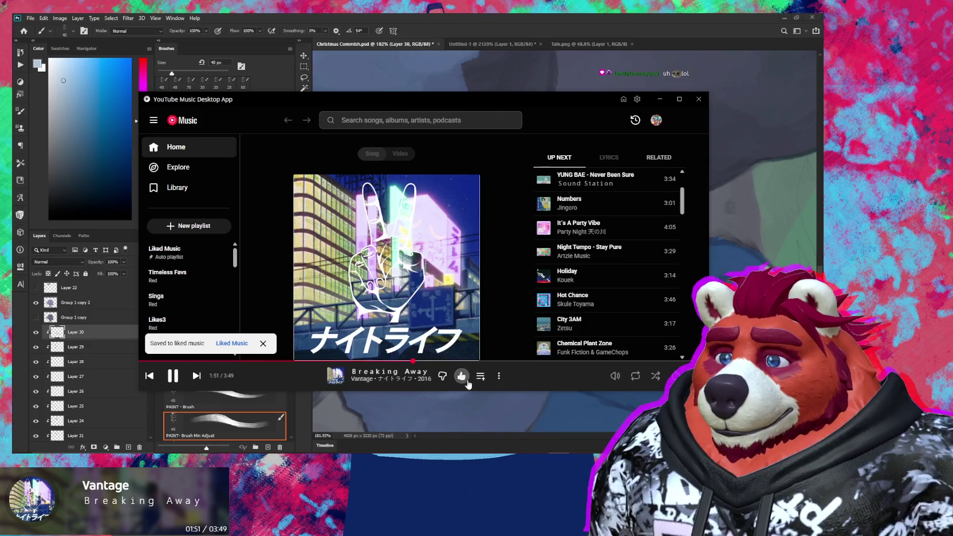
Step: Bring the Photoshop painting back in front of the YouTube Music player
left_click(474, 405)
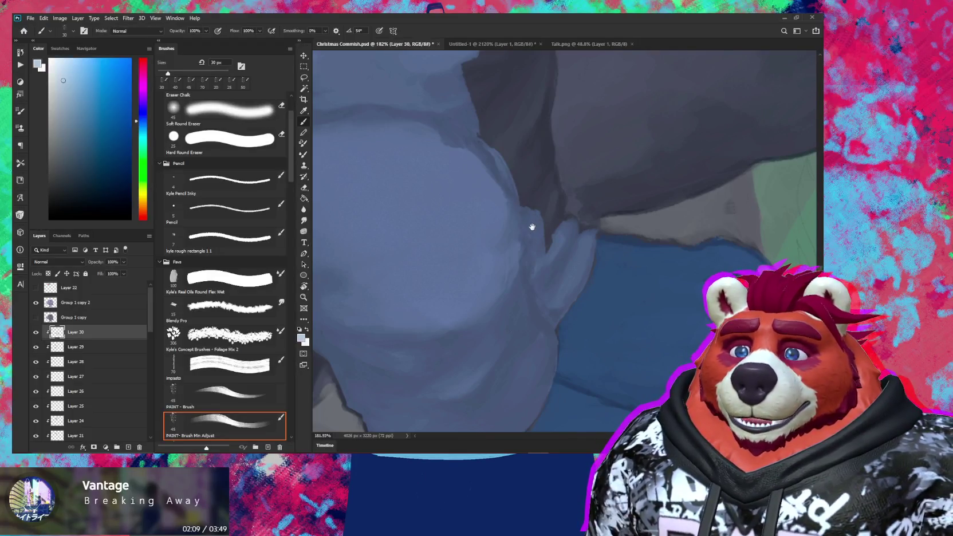
Step: Bring the lower fold into view and paint light fur strokes along its dark edge
left_click_drag(533, 223, 530, 250)
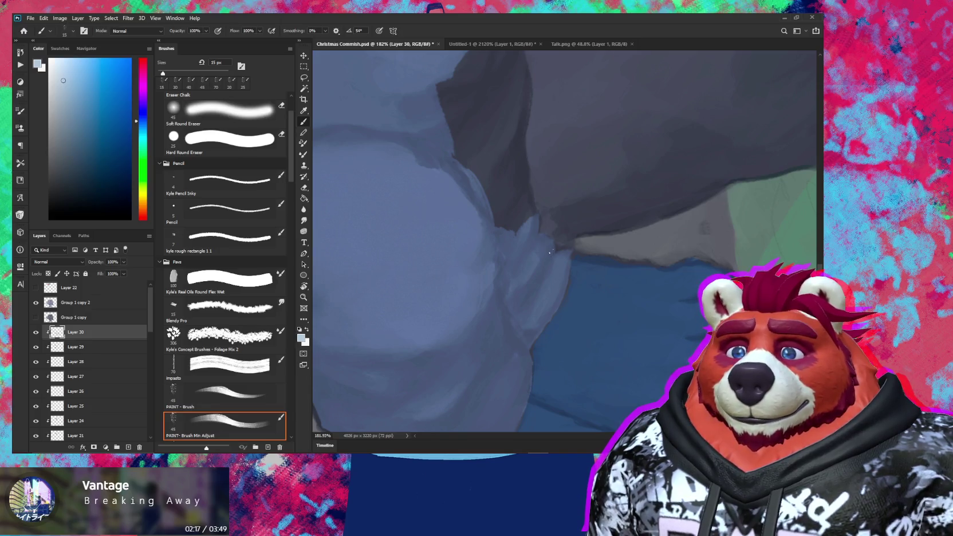
key("e")
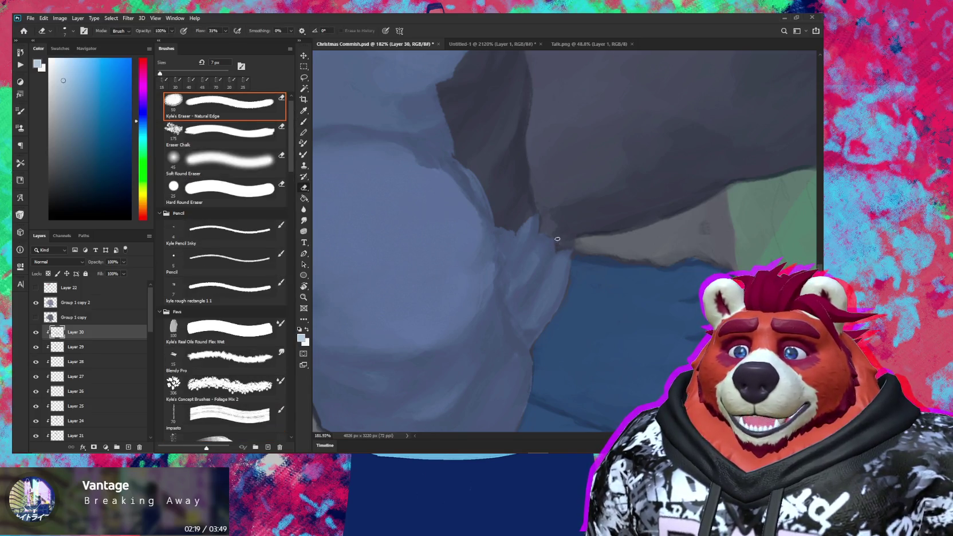
key("b")
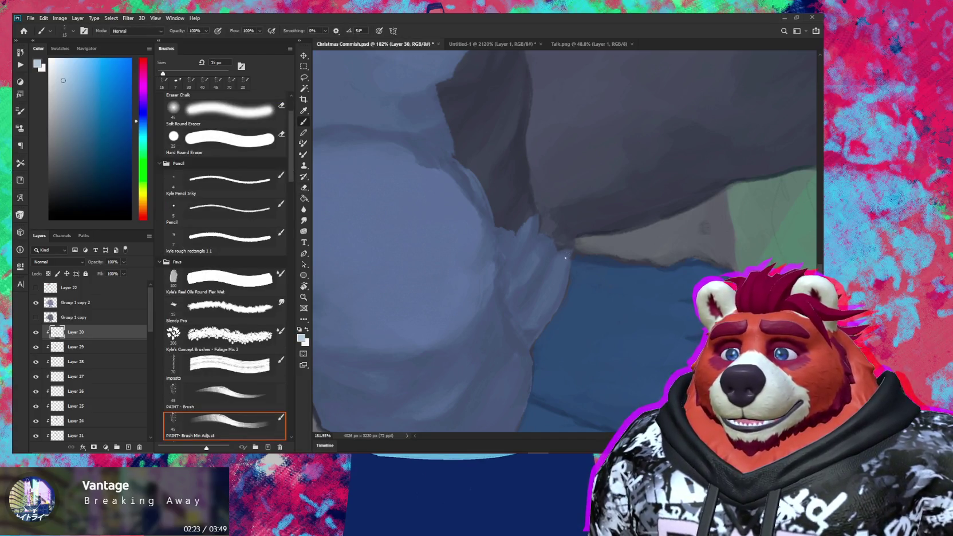
key("e")
key("b")
key("e")
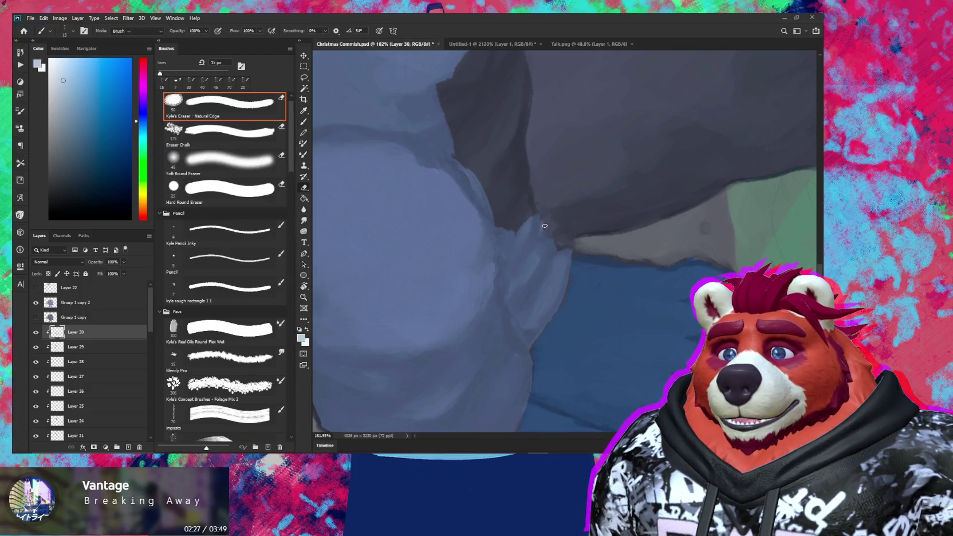
key("e")
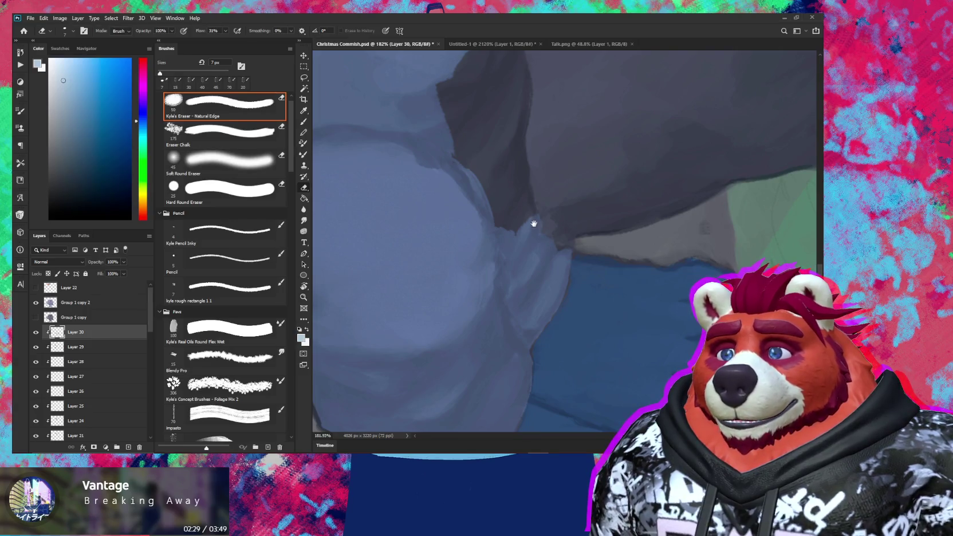
key("b")
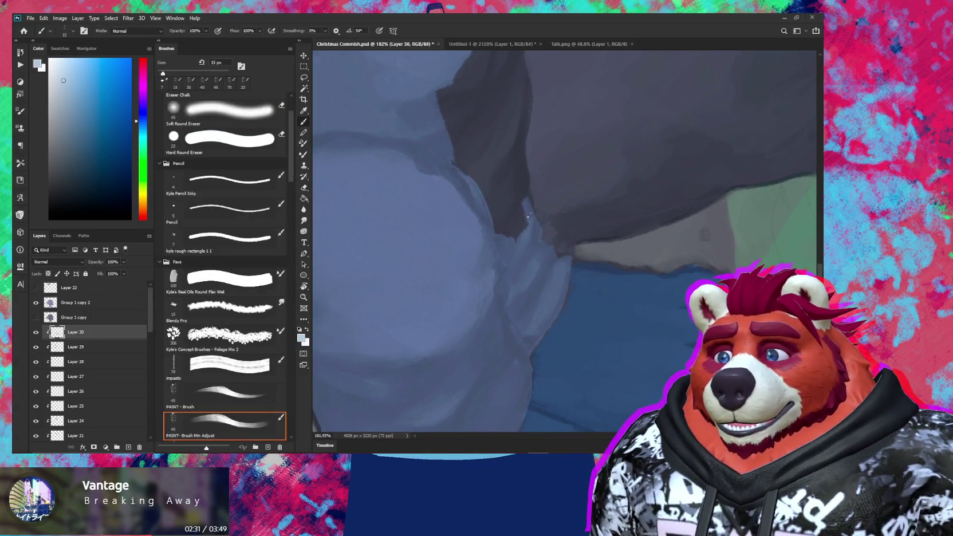
left_click_drag(526, 226, 496, 179)
mouse_move(499, 233)
left_mouse_down()
mouse_move(480, 182)
mouse_move(514, 272)
mouse_move(490, 217)
left_mouse_up()
Step: With a 20–25 px brush, paint light fur up the fold over the dark shadow edge
key("bracketright")
left_click_drag(538, 268, 473, 179)
mouse_move(458, 166)
left_mouse_down()
mouse_move(476, 209)
mouse_move(490, 136)
left_mouse_up()
key("r")
mouse_move(527, 209)
left_mouse_down()
mouse_move(521, 110)
mouse_move(451, 241)
left_mouse_up()
key("bracketleft")
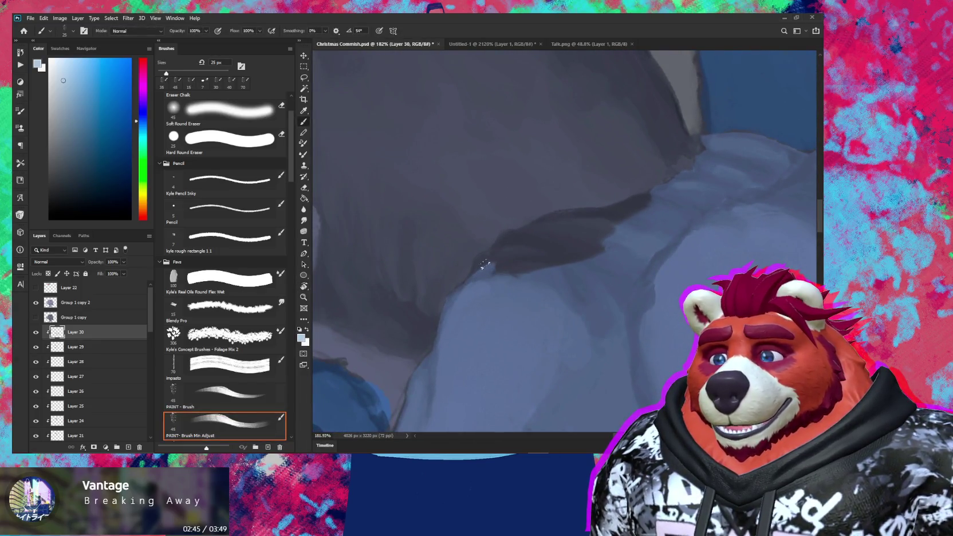
key("bracketleft")
mouse_move(486, 261)
left_mouse_down()
mouse_move(502, 263)
mouse_move(510, 247)
left_mouse_up()
Step: Cover the remaining dark fold with light paint, then enlarge the brush to 35 px
key("e")
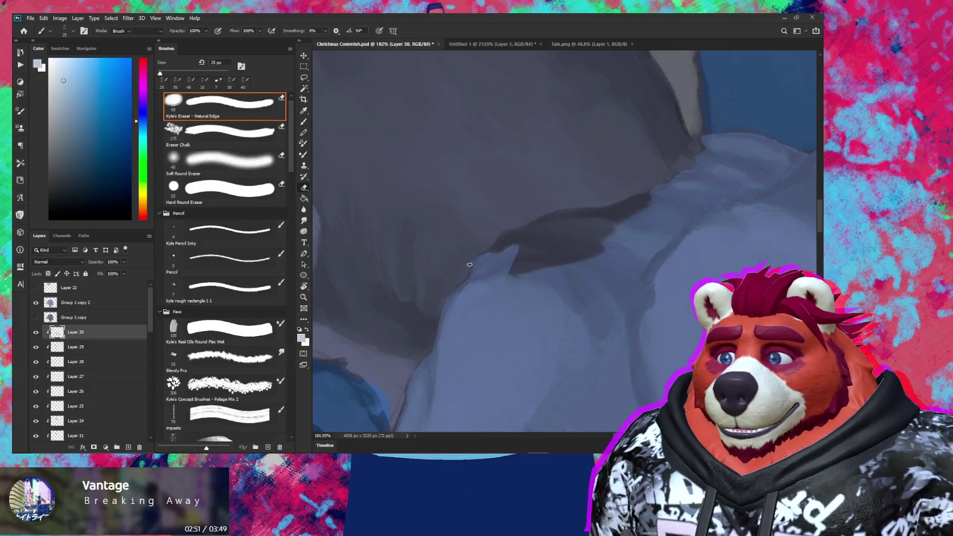
key("b")
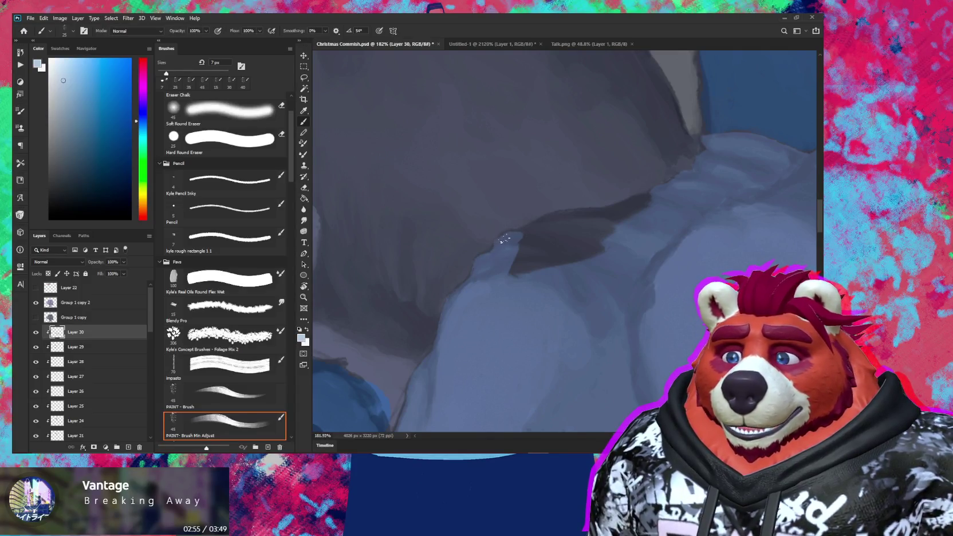
key("e")
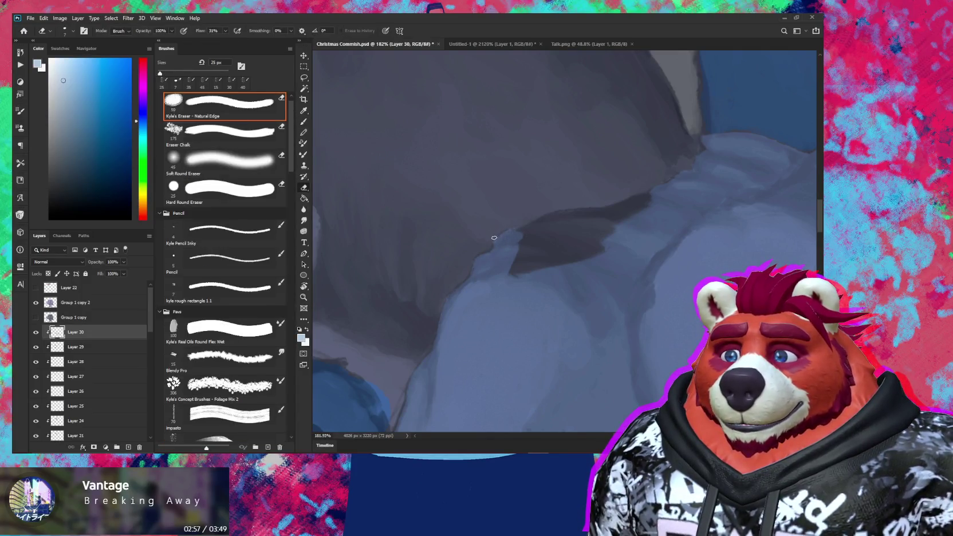
key("b")
mouse_move(510, 268)
left_mouse_down()
mouse_move(603, 249)
mouse_move(578, 247)
mouse_move(597, 240)
mouse_move(540, 242)
left_mouse_up()
key("bracketright")
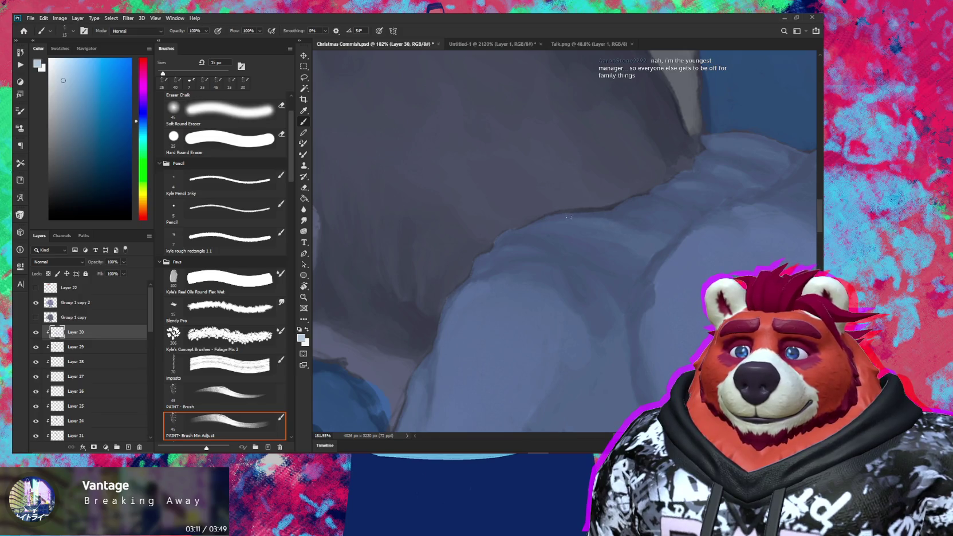
key("r")
scroll(664, 215, "down", 5, "alt")
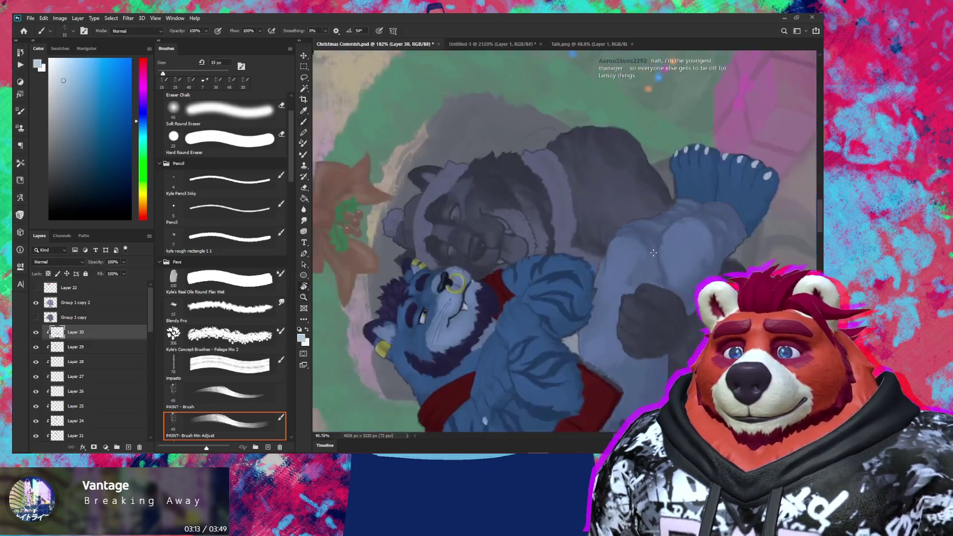
Step: Tilt and zoom out the view so the whole painting is centred
left_click_drag(664, 215, 549, 354)
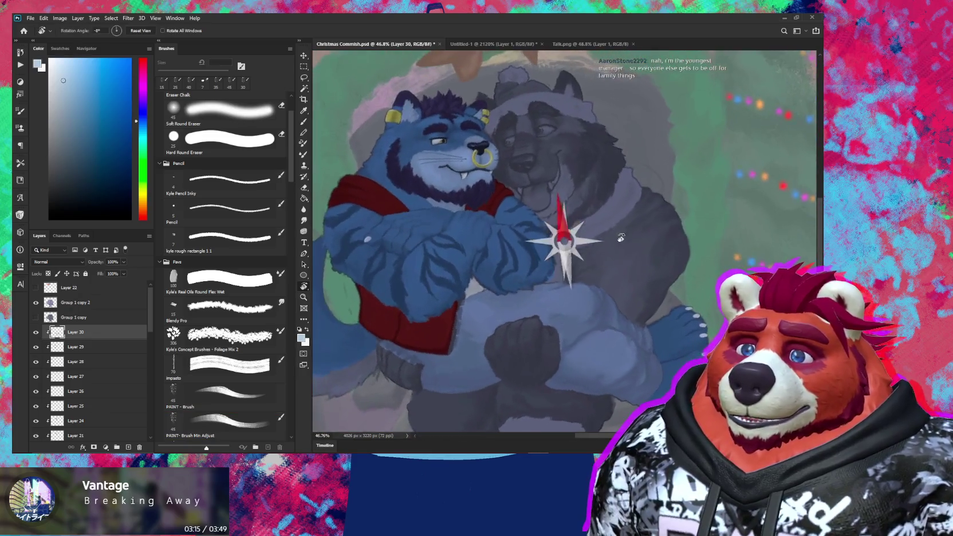
scroll(549, 354, "down", 3, "alt")
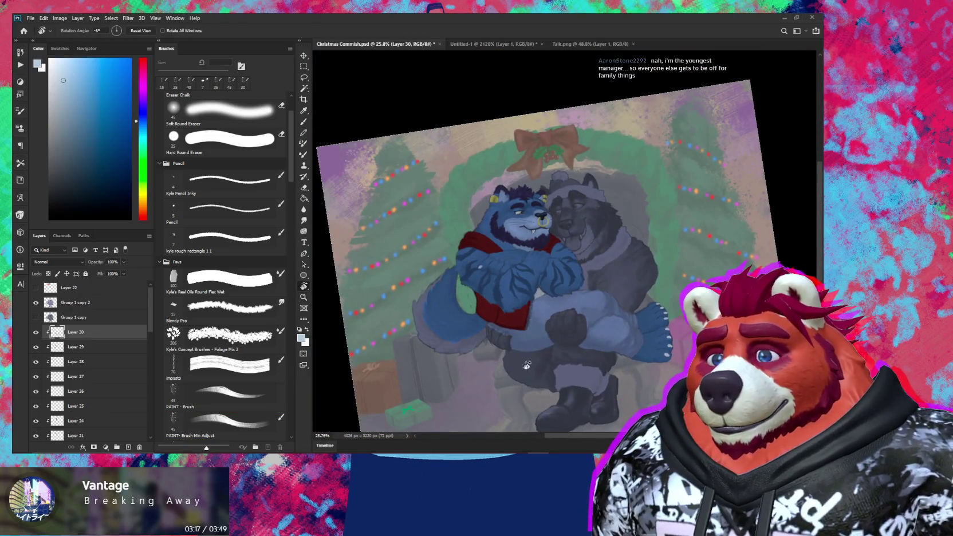
left_click_drag(521, 356, 545, 343)
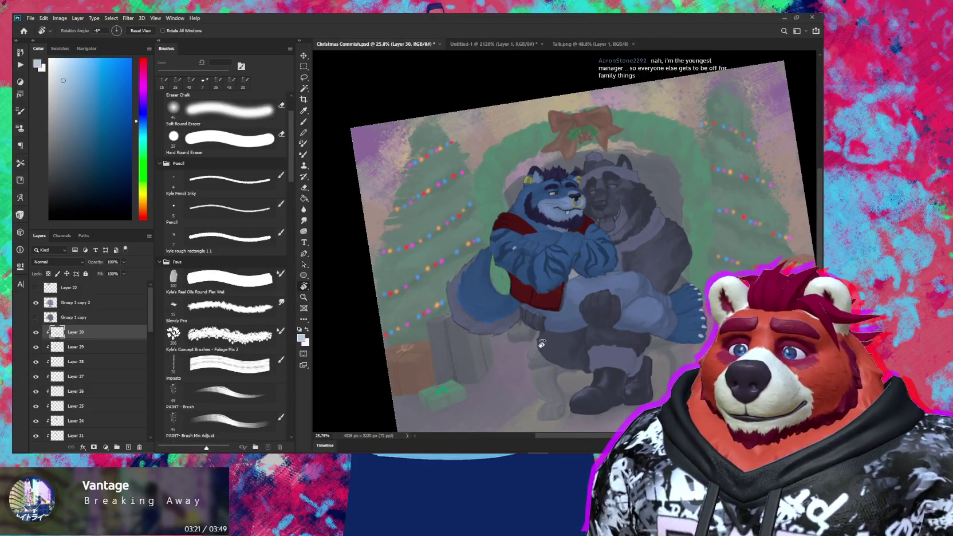
left_click_drag(151, 306, 155, 327)
Step: Solo Layer 21 to inspect it, restore all layers, and select Layer 21 for painting
left_click(35, 370)
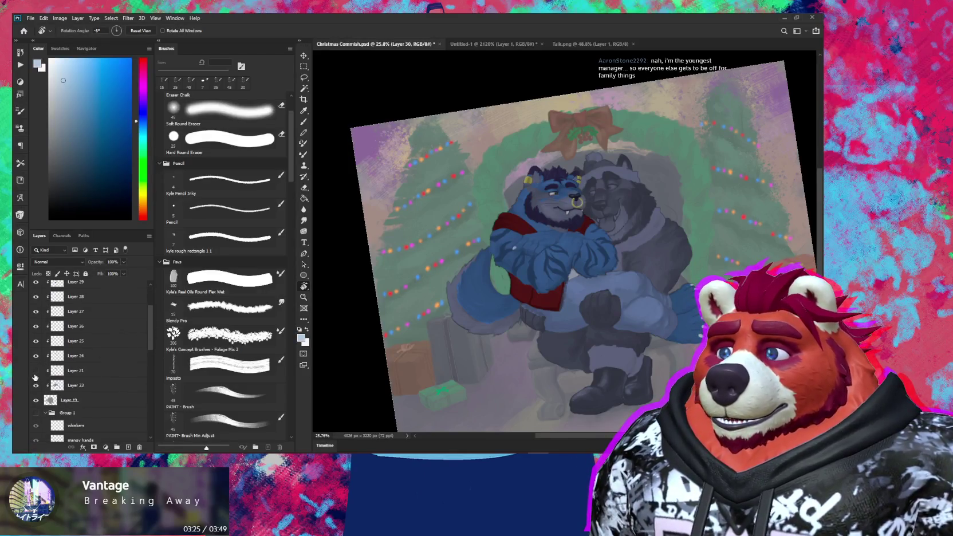
left_click(36, 371, "alt")
key("b")
left_click(555, 205, "alt")
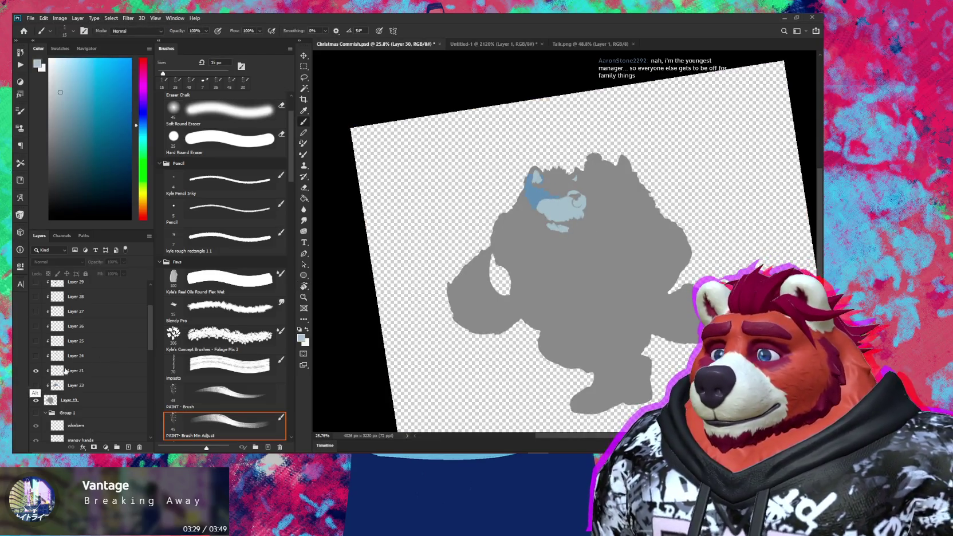
left_click(36, 371, "alt")
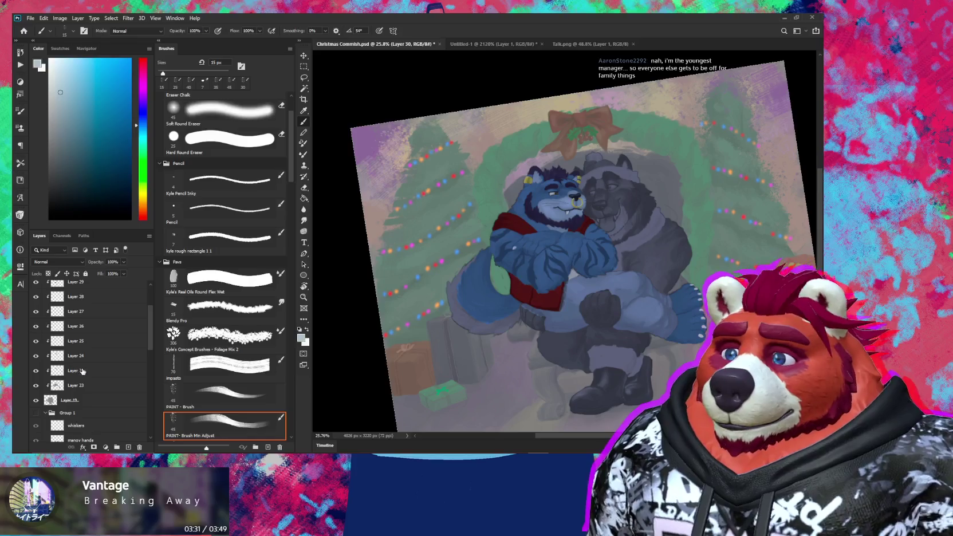
left_click(82, 370)
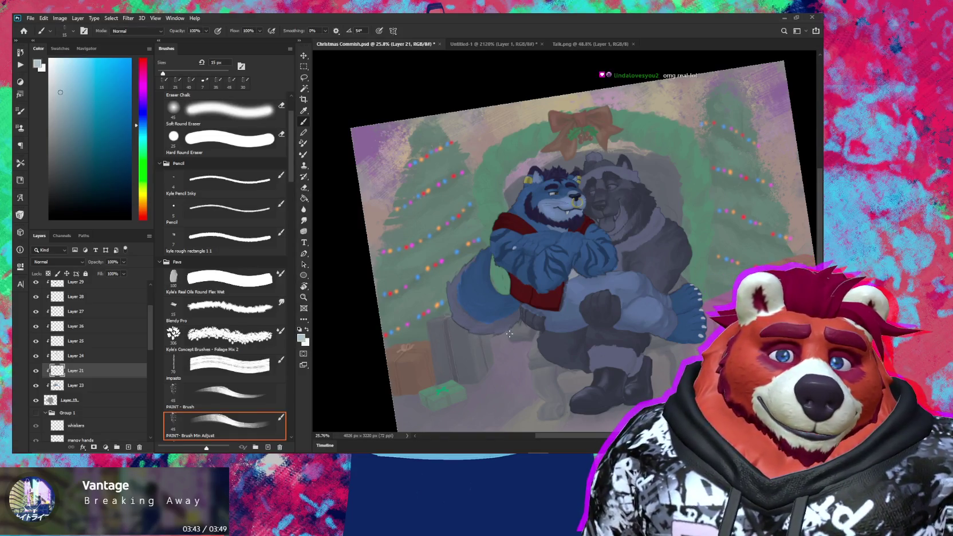
left_click_drag(504, 335, 500, 326)
Step: Add small light-blue fur strokes along the tail's underside, then shrink the brush to 25 px
scroll(501, 326, "up", 5)
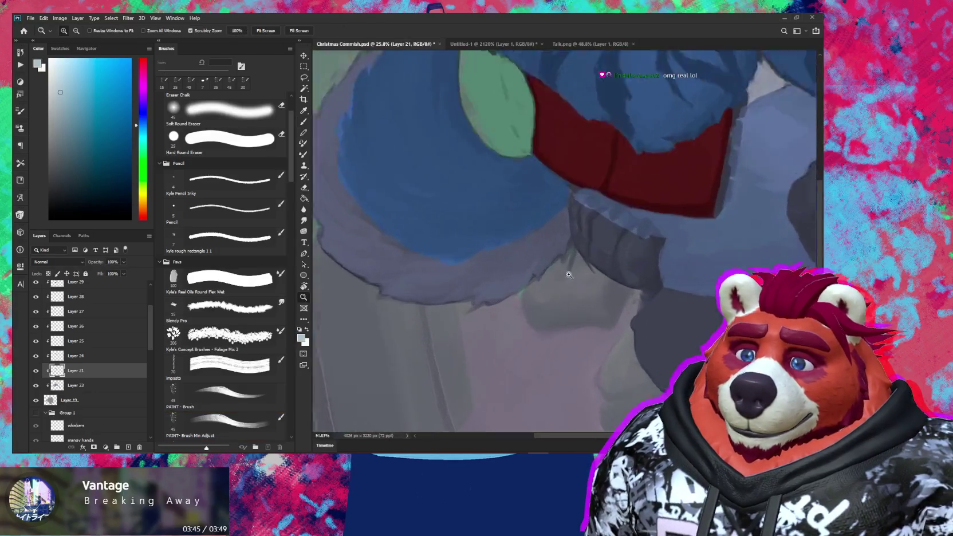
scroll(550, 236, "up", 1)
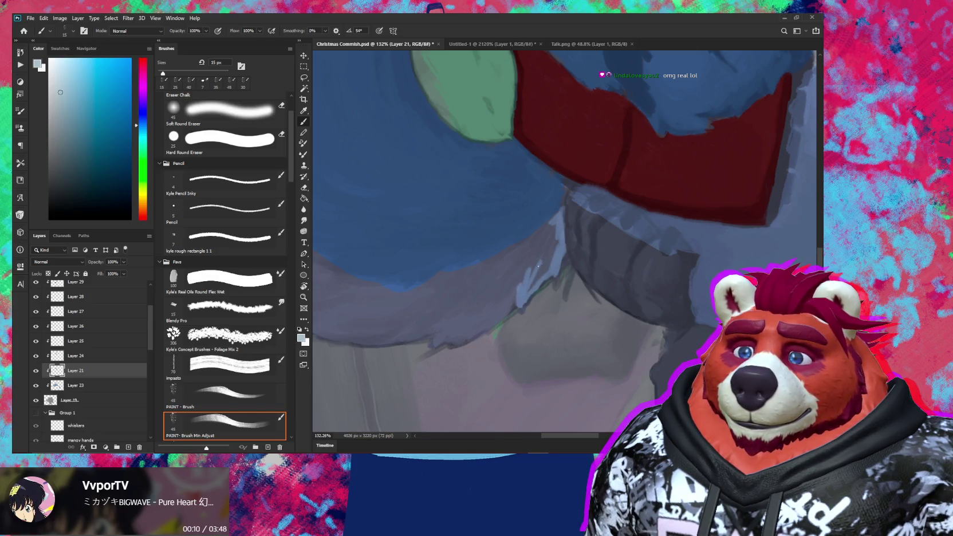
left_click_drag(550, 226, 554, 229)
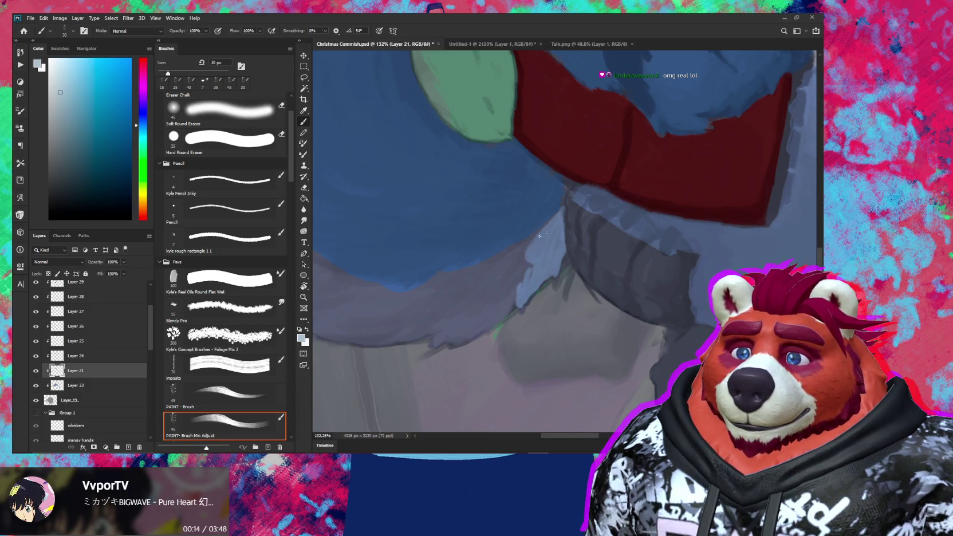
left_click_drag(532, 263, 517, 271)
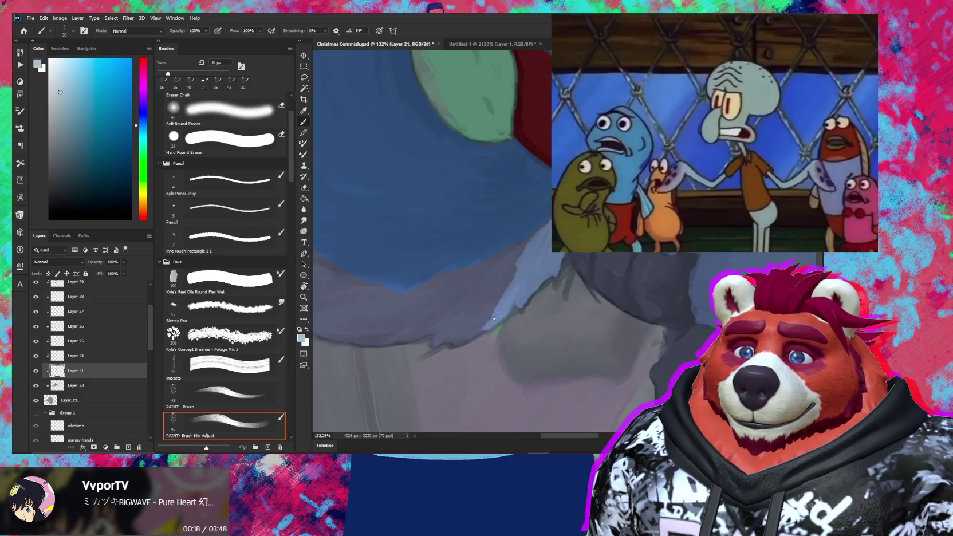
mouse_move(493, 318)
left_mouse_down()
mouse_move(498, 299)
mouse_move(455, 344)
mouse_move(430, 352)
mouse_move(487, 309)
left_mouse_up()
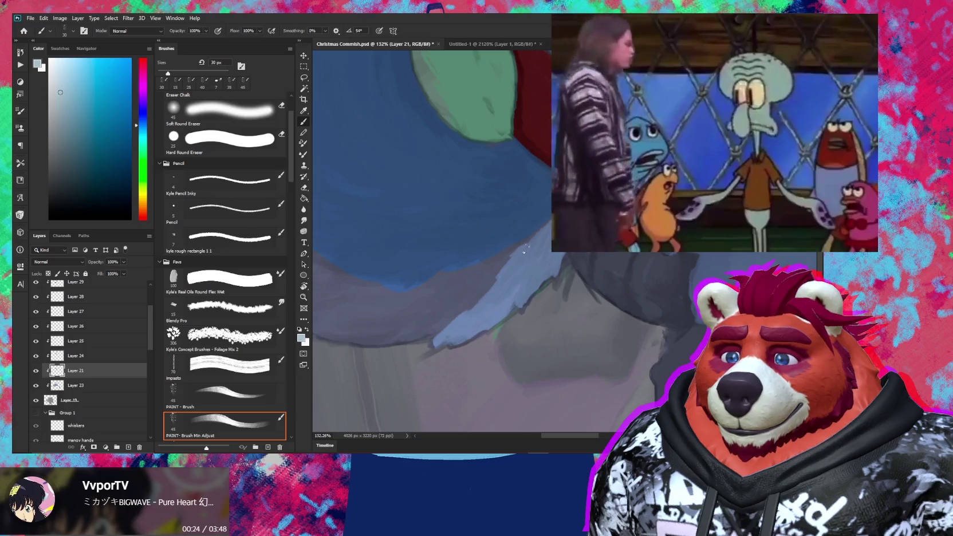
left_click_drag(525, 247, 552, 284)
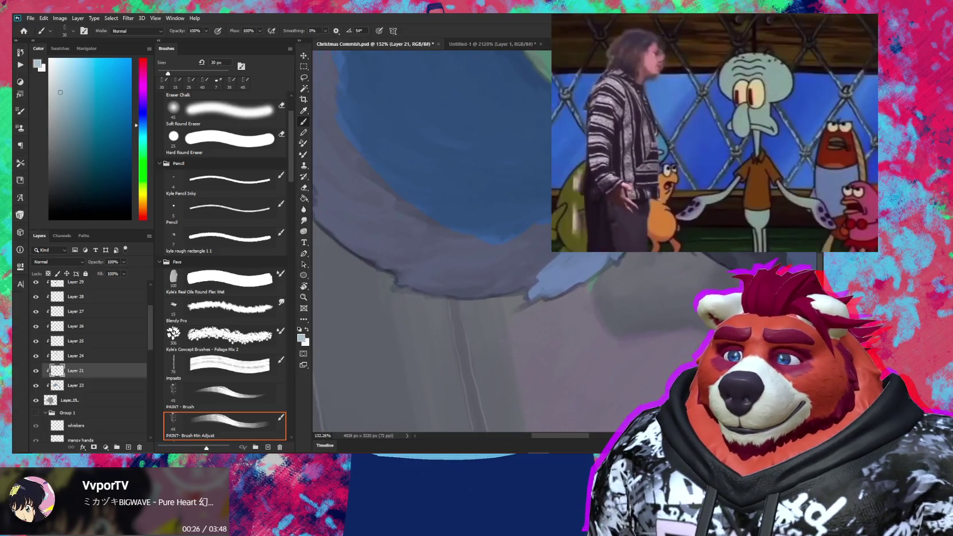
key("bracketleft")
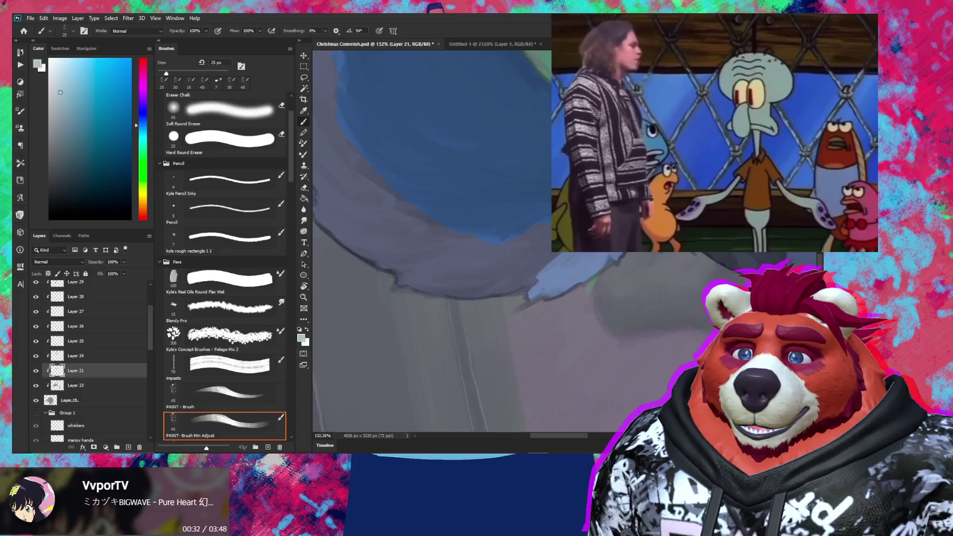
Step: Cover the tail's dark outline with light-blue fur using a 40–60 px brush, ending at 45 px
left_click_drag(400, 229, 458, 240)
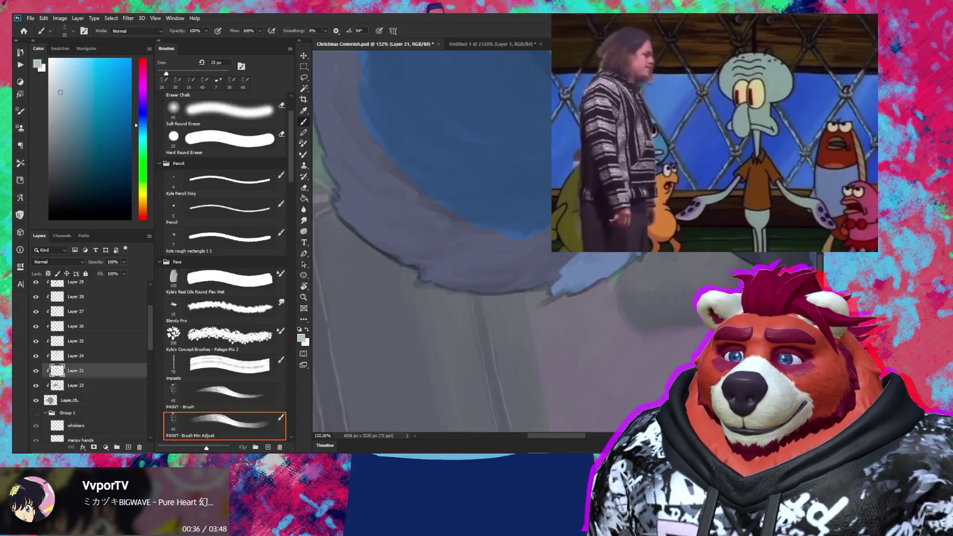
key("bracketright")
key("bracketright")
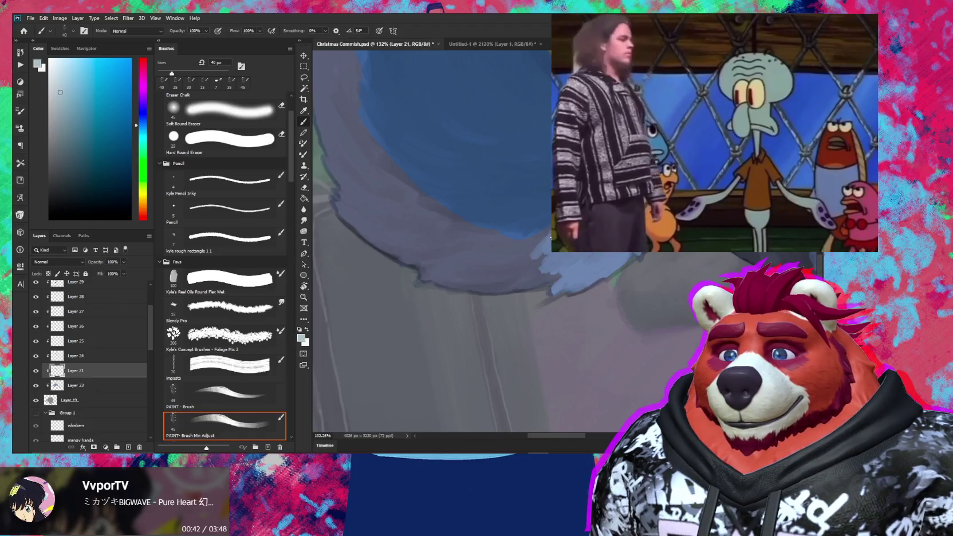
mouse_move(527, 281)
left_mouse_down()
mouse_move(559, 274)
mouse_move(541, 266)
mouse_move(409, 281)
left_mouse_up()
key("bracketright")
key("bracketright")
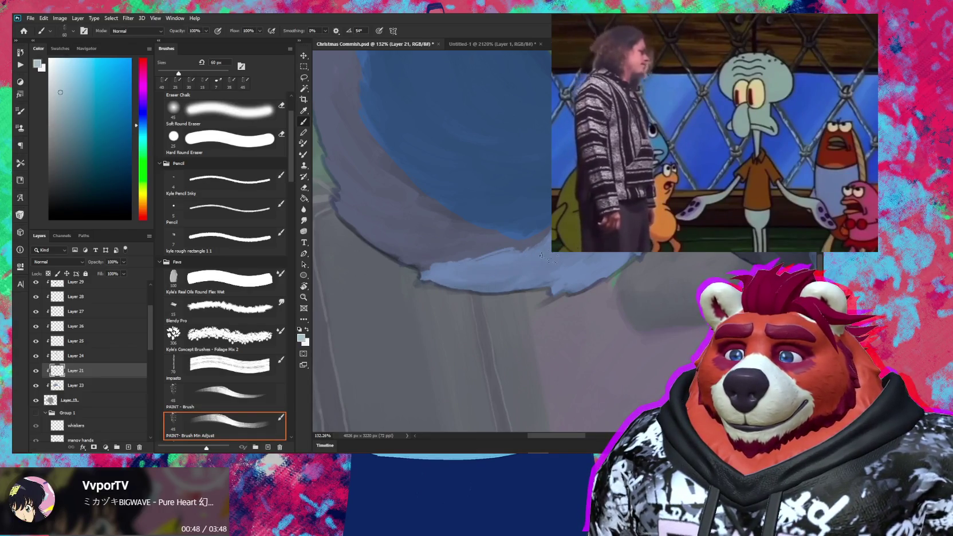
key("bracketleft")
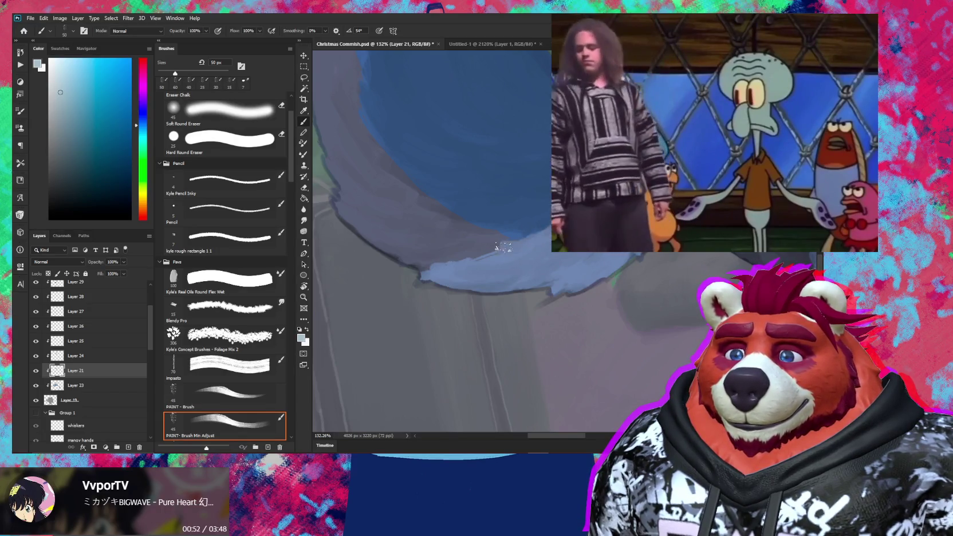
left_click_drag(490, 246, 512, 239)
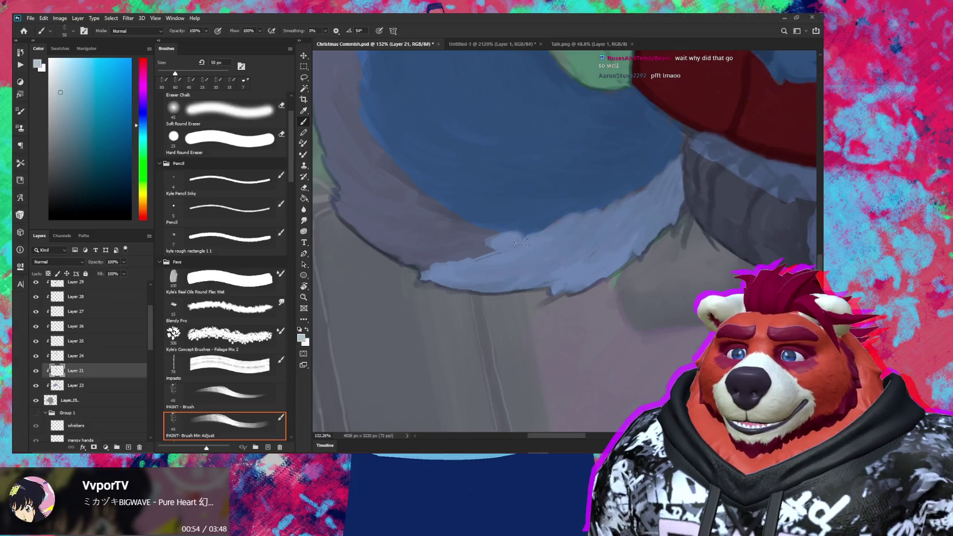
key("bracketleft")
mouse_move(489, 248)
left_mouse_down()
mouse_move(518, 268)
mouse_move(498, 261)
mouse_move(524, 254)
mouse_move(458, 286)
mouse_move(412, 252)
mouse_move(380, 256)
mouse_move(372, 220)
mouse_move(406, 246)
mouse_move(372, 169)
mouse_move(463, 269)
left_mouse_up()
Step: Rotate the canvas and paint light-blue fur along the tail's lower edge
mouse_move(564, 240)
left_mouse_down()
mouse_move(578, 198)
mouse_move(606, 206)
left_mouse_up()
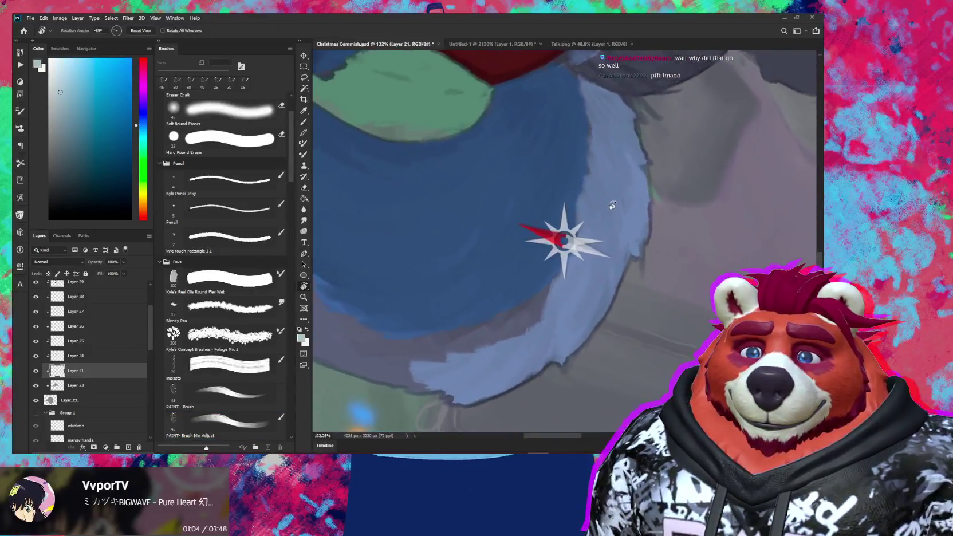
mouse_move(554, 263)
left_mouse_down()
mouse_move(565, 249)
mouse_move(544, 268)
left_mouse_up()
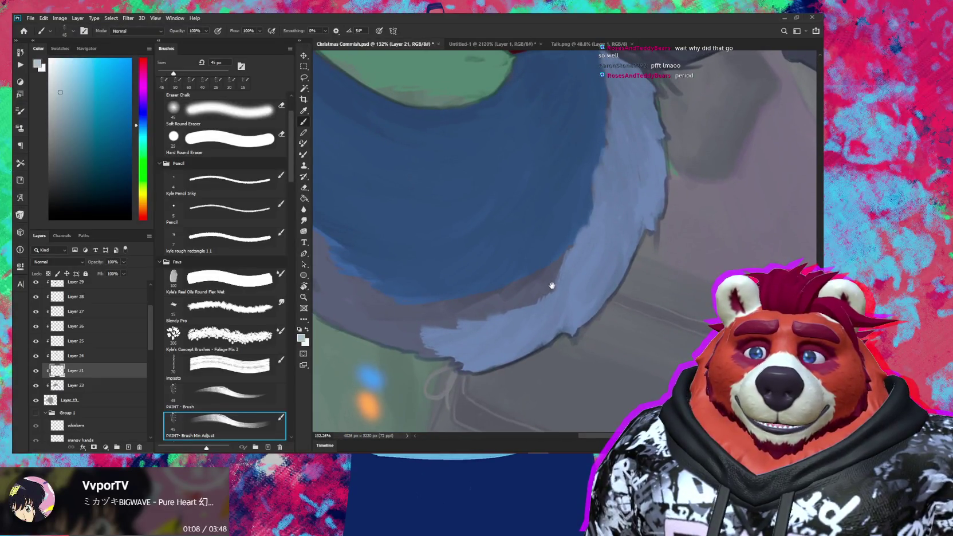
left_click_drag(547, 289, 552, 265)
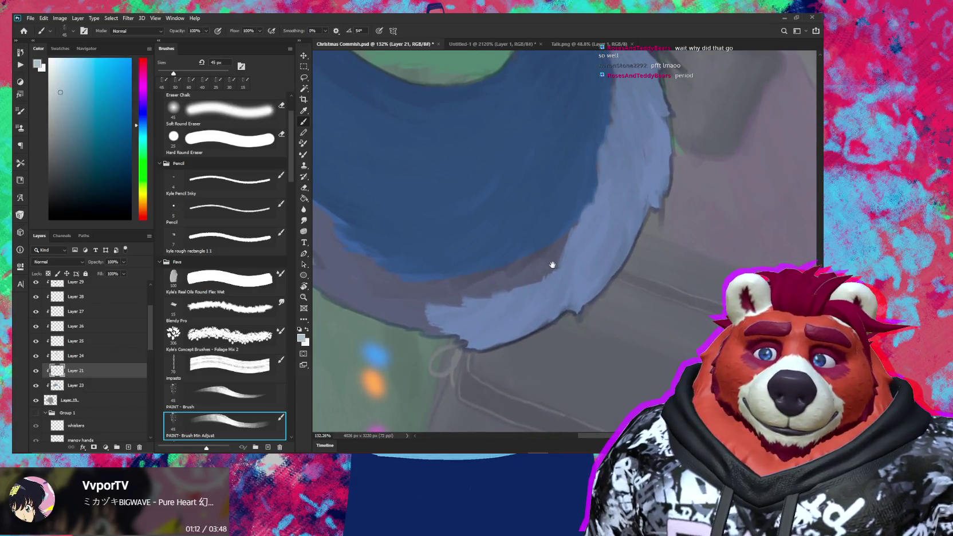
mouse_move(608, 110)
left_mouse_down()
mouse_move(554, 264)
mouse_move(573, 240)
mouse_move(537, 264)
left_mouse_up()
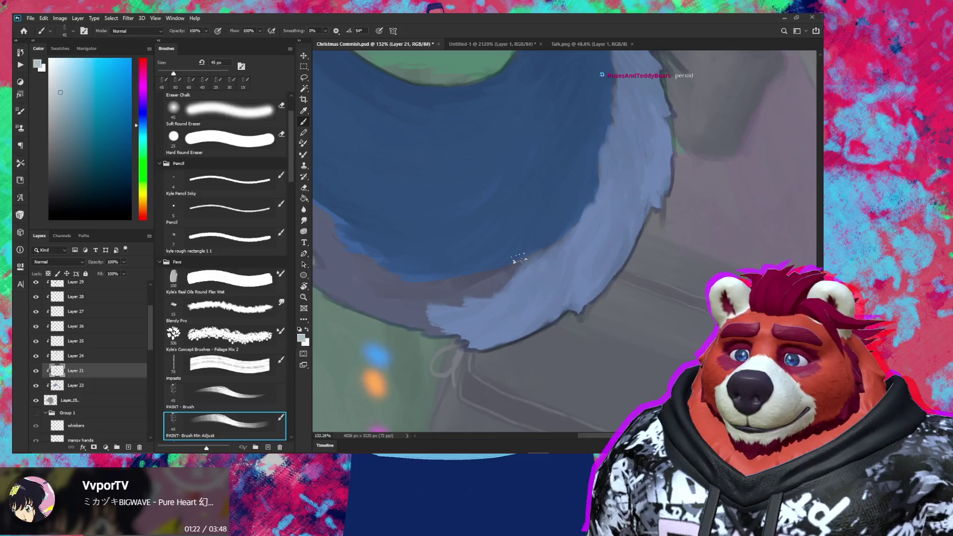
mouse_move(476, 293)
left_mouse_down()
mouse_move(459, 295)
mouse_move(582, 286)
left_mouse_up()
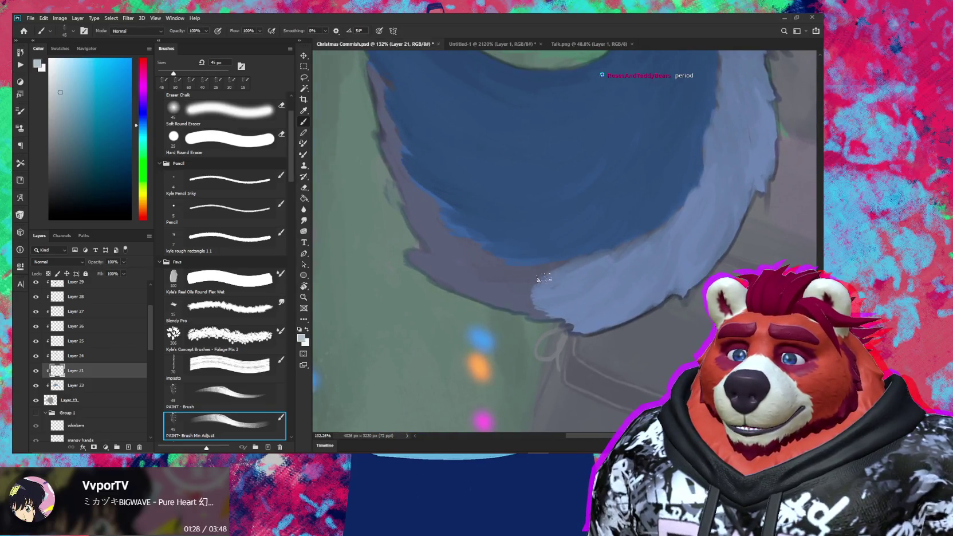
mouse_move(556, 291)
left_mouse_down()
mouse_move(499, 281)
mouse_move(549, 260)
left_mouse_up()
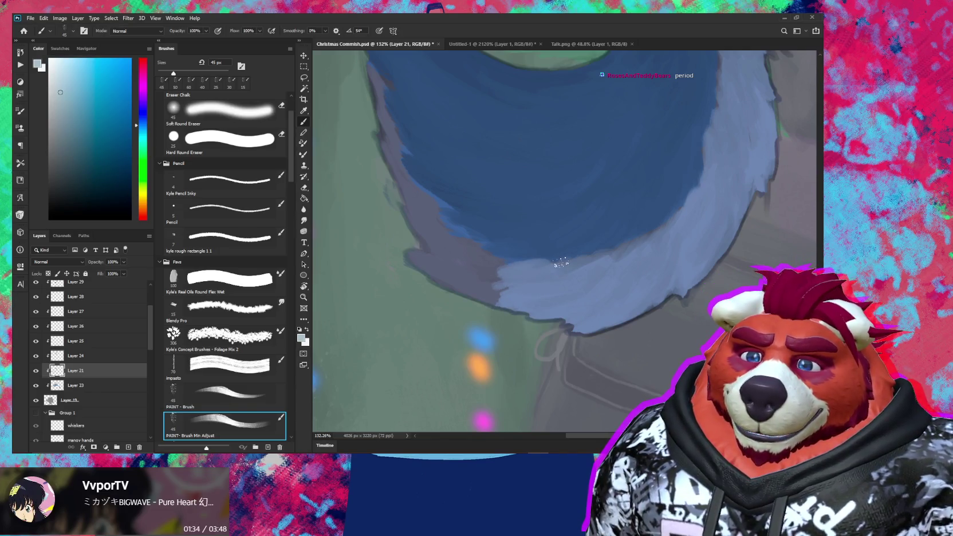
mouse_move(498, 269)
left_mouse_down()
mouse_move(518, 292)
mouse_move(524, 212)
mouse_move(530, 218)
left_mouse_up()
Step: Extend the light-blue fur and a highlight up the tail's outer edge, then zoom out to 26.9%
left_click_drag(522, 286, 530, 220)
mouse_move(529, 306)
left_mouse_down()
mouse_move(522, 286)
mouse_move(547, 216)
mouse_move(576, 194)
left_mouse_up()
left_click_drag(551, 275, 547, 260)
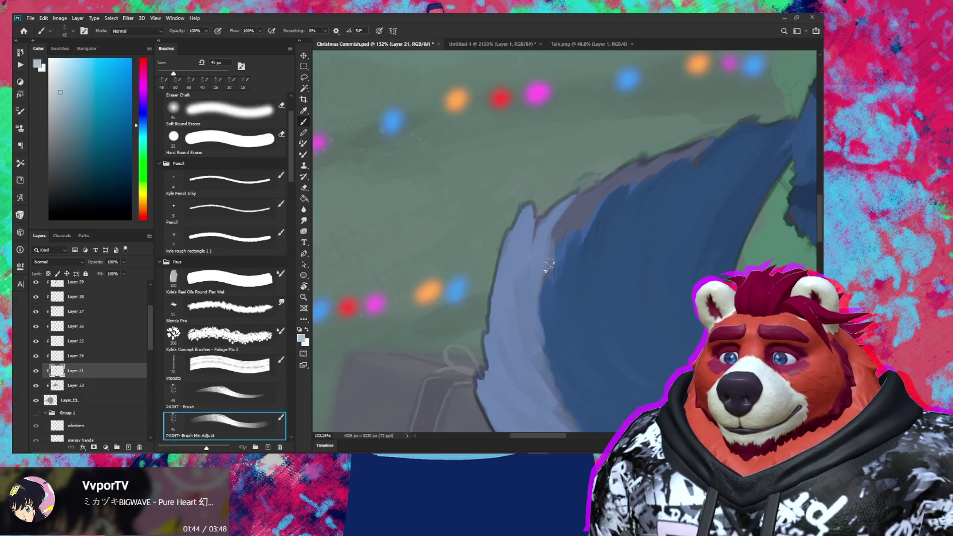
left_click_drag(575, 198, 555, 256)
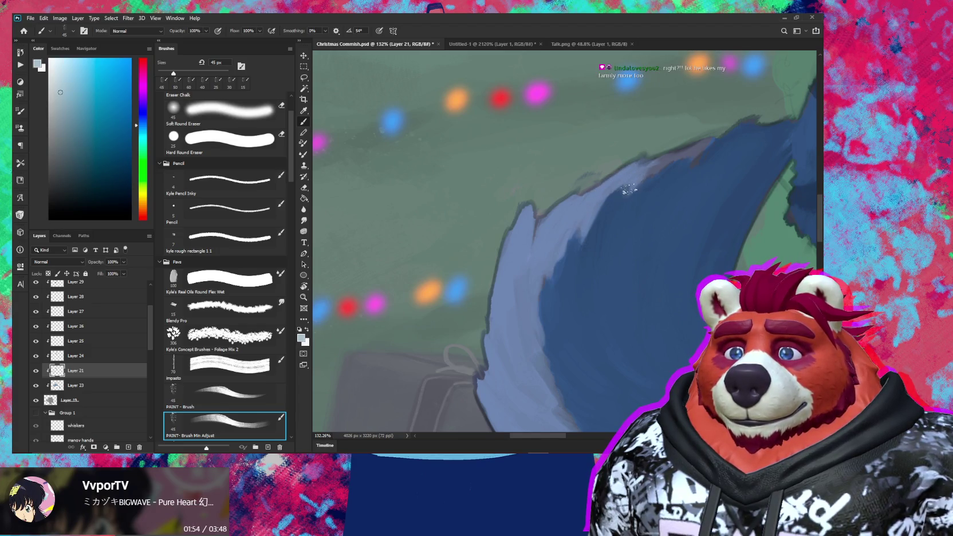
mouse_move(688, 153)
left_mouse_down()
mouse_move(665, 198)
mouse_move(636, 209)
left_mouse_up()
key("e")
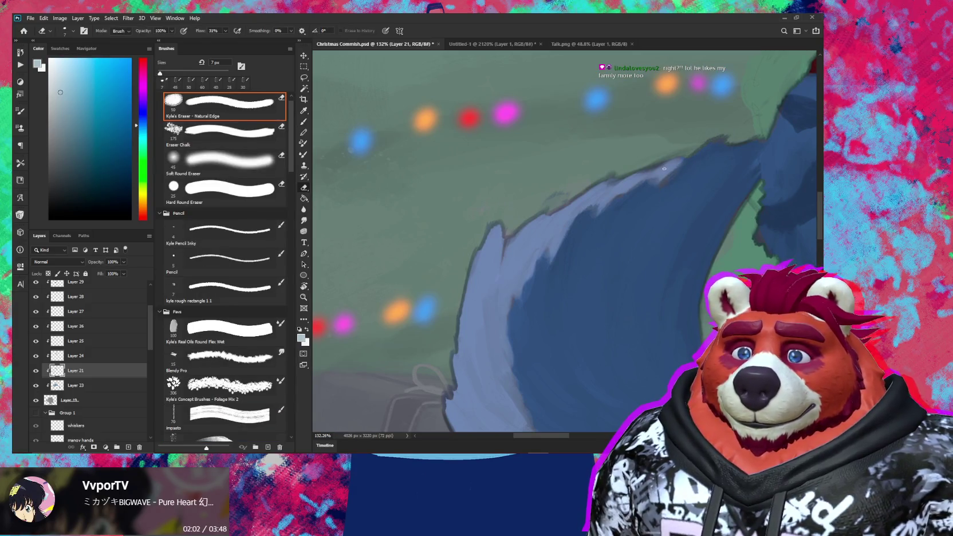
key("b")
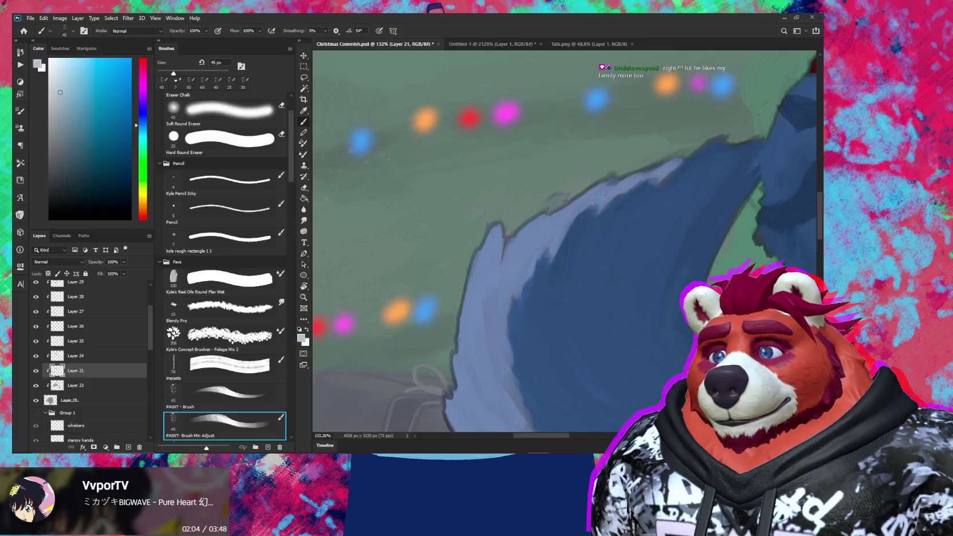
scroll(498, 298, "down", 3)
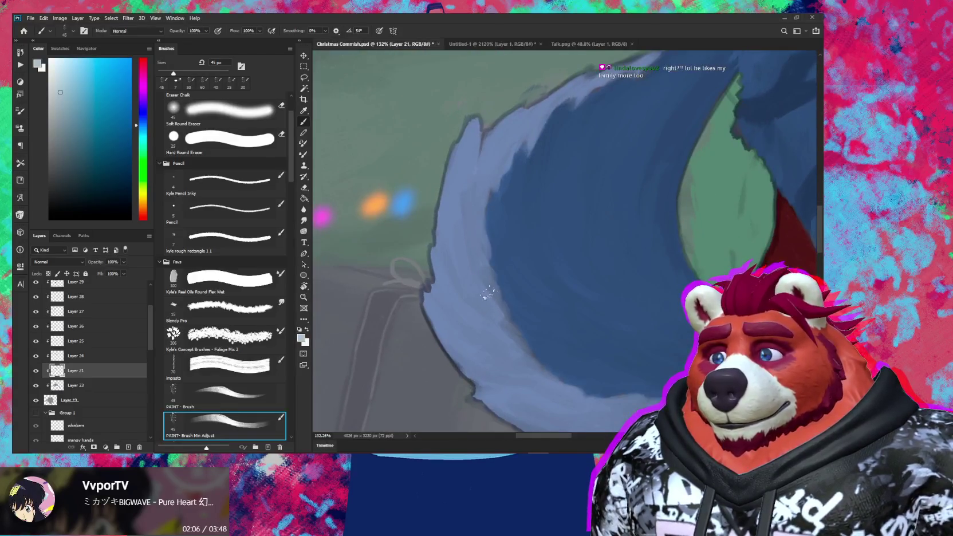
key("z")
scroll(535, 366, "down", 8)
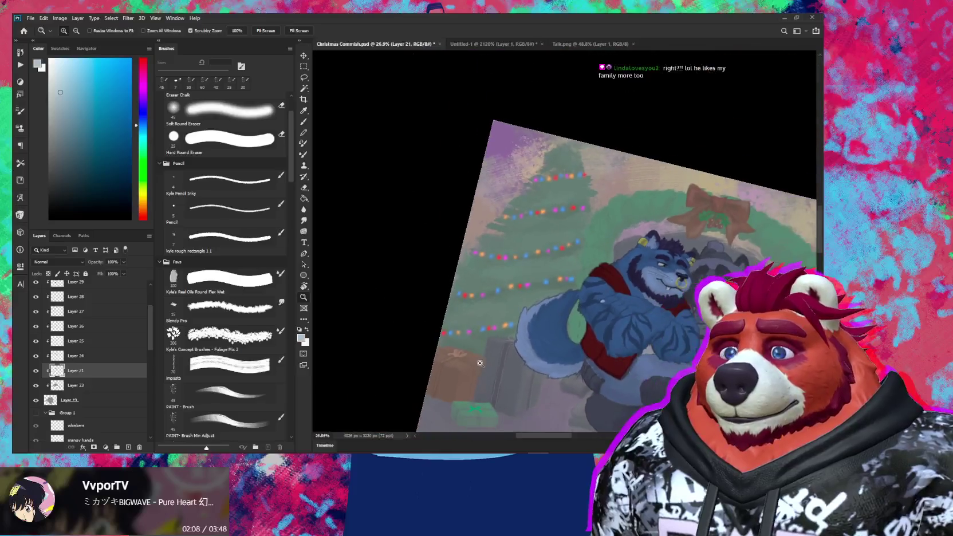
Step: Reposition the painting and straighten the canvas rotation to nearly level
mouse_move(584, 279)
left_mouse_down()
mouse_move(597, 301)
mouse_move(473, 295)
left_mouse_up()
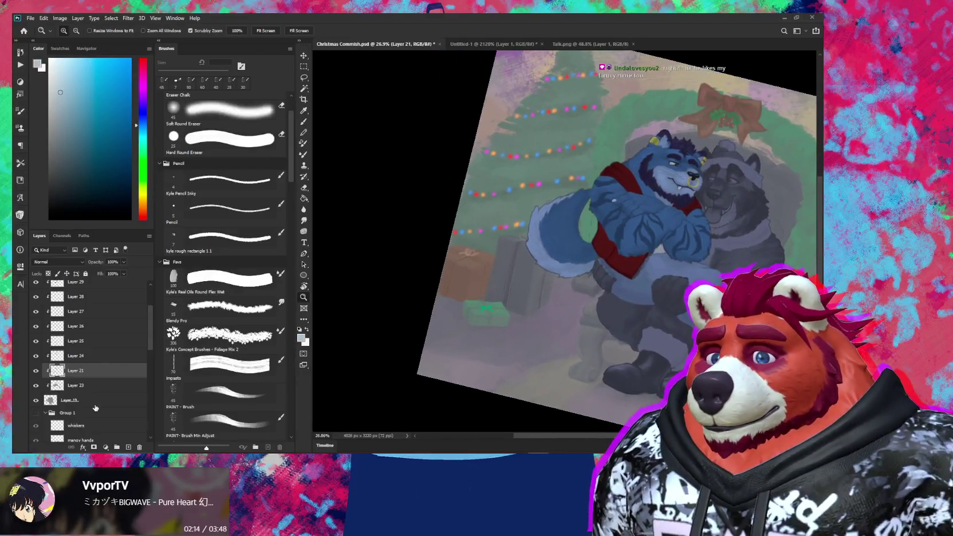
key("r")
left_click_drag(662, 294, 673, 268)
key("z")
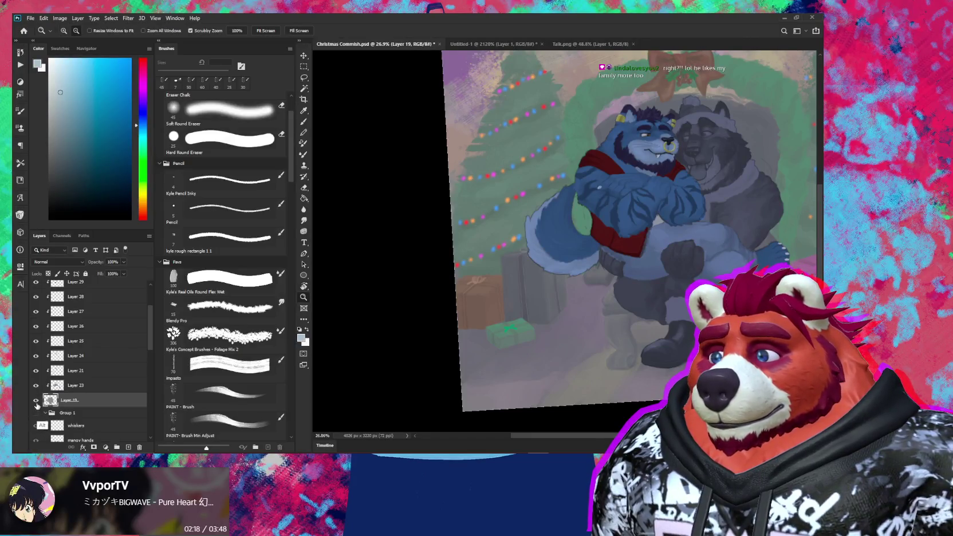
Step: Solo Layer 19, sample its silhouette grey as paint colour, show all layers, and zoom below the red scarf
left_click(36, 401, "alt")
key("b")
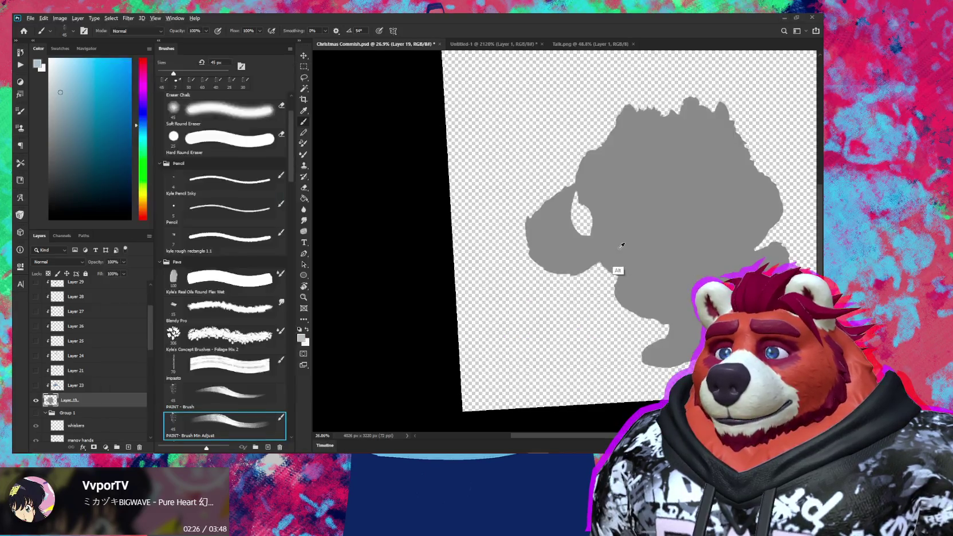
left_click(623, 246, "alt")
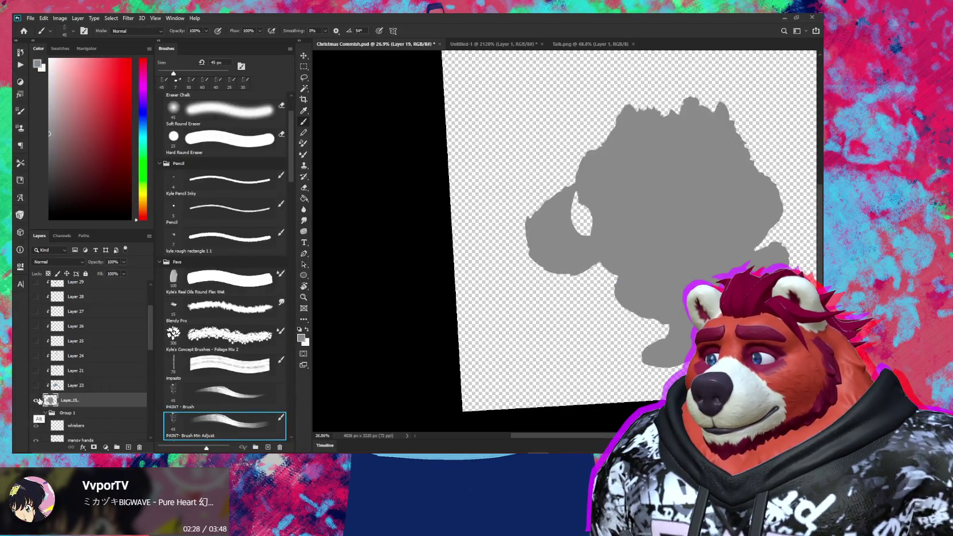
left_click(36, 400, "alt")
key("z")
left_click_drag(615, 251, 622, 250)
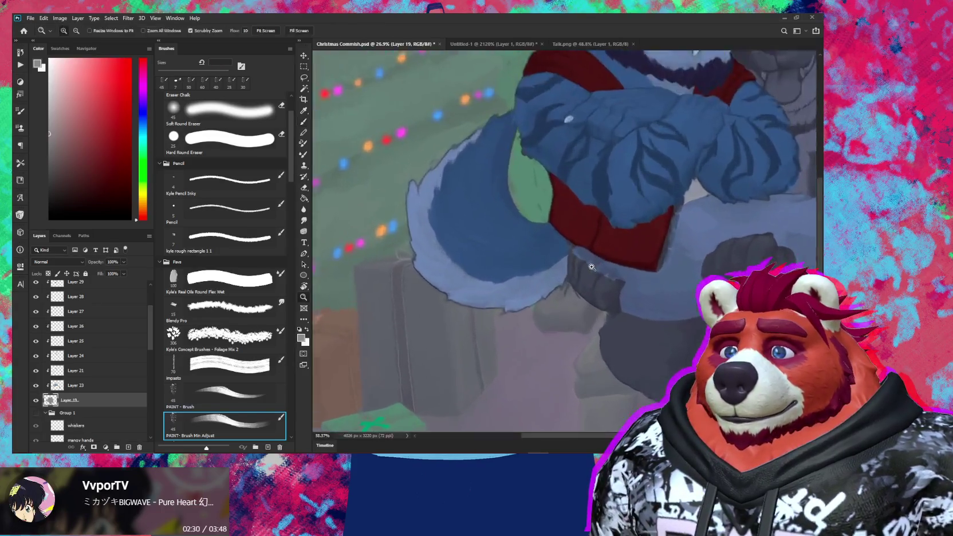
Step: With a slightly smaller brush, paint faint light strokes and a tuft along the fur's edge
key("b")
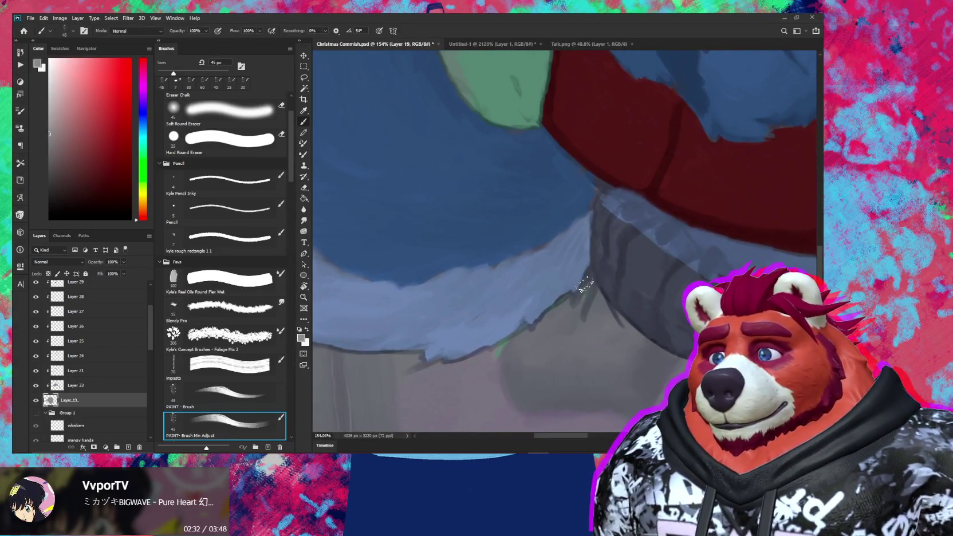
mouse_move(585, 282)
left_mouse_down()
mouse_move(579, 288)
mouse_move(585, 269)
left_mouse_up()
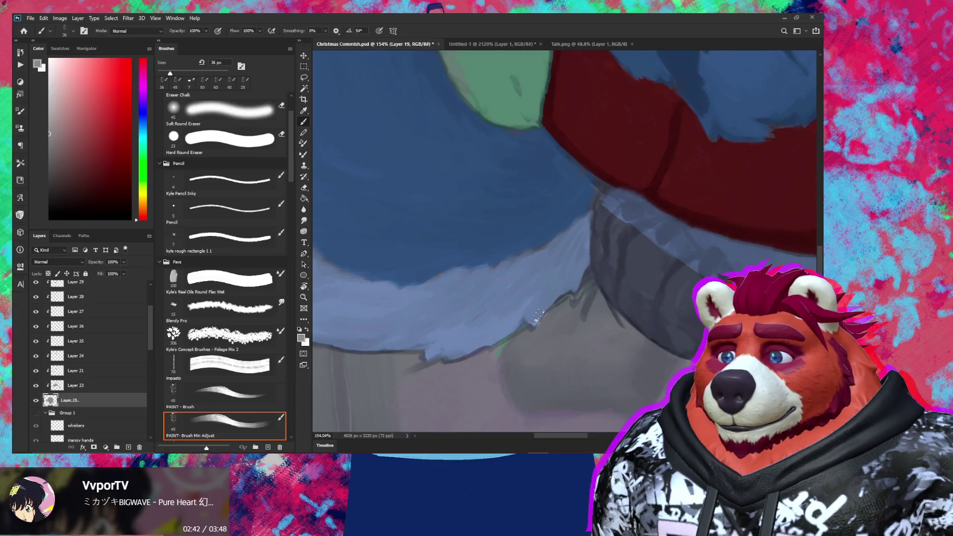
left_click_drag(534, 313, 557, 280)
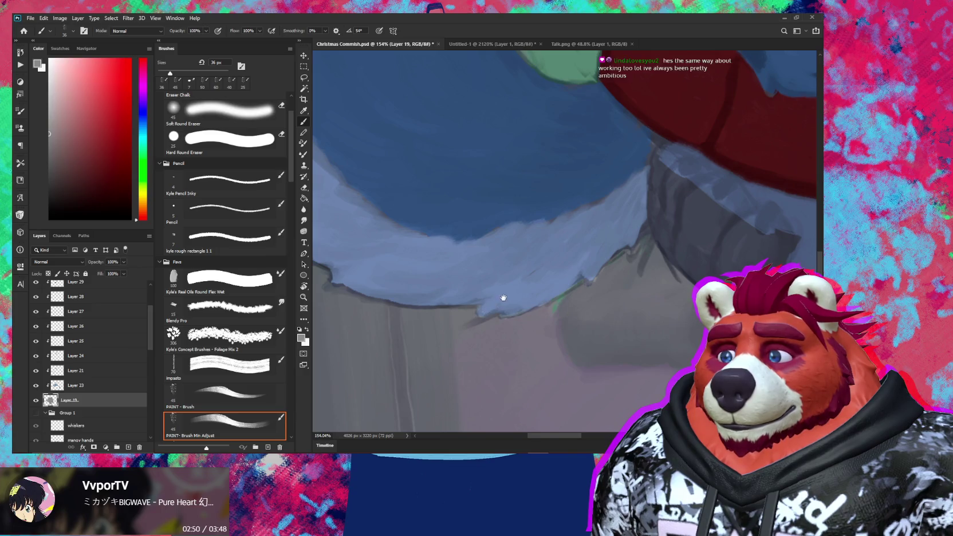
left_click_drag(495, 304, 544, 298)
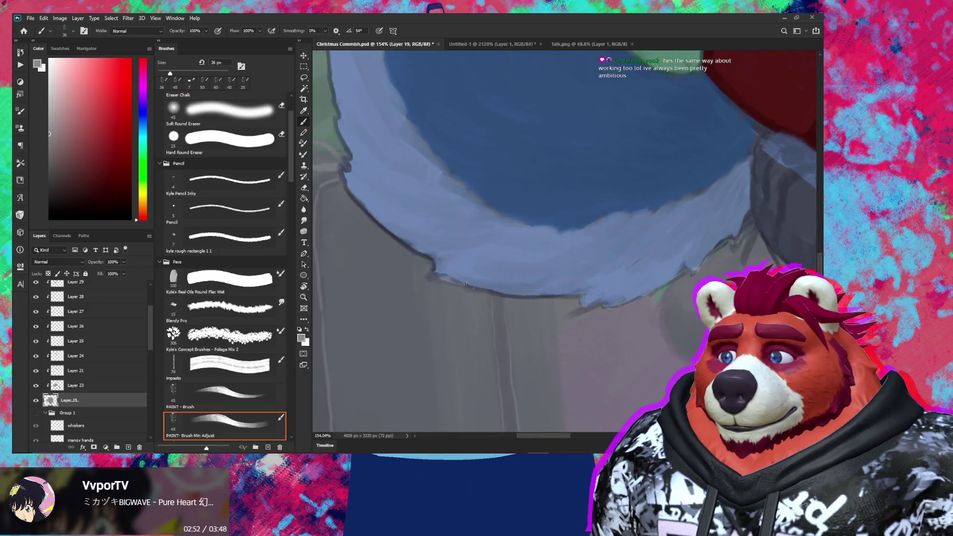
key("e")
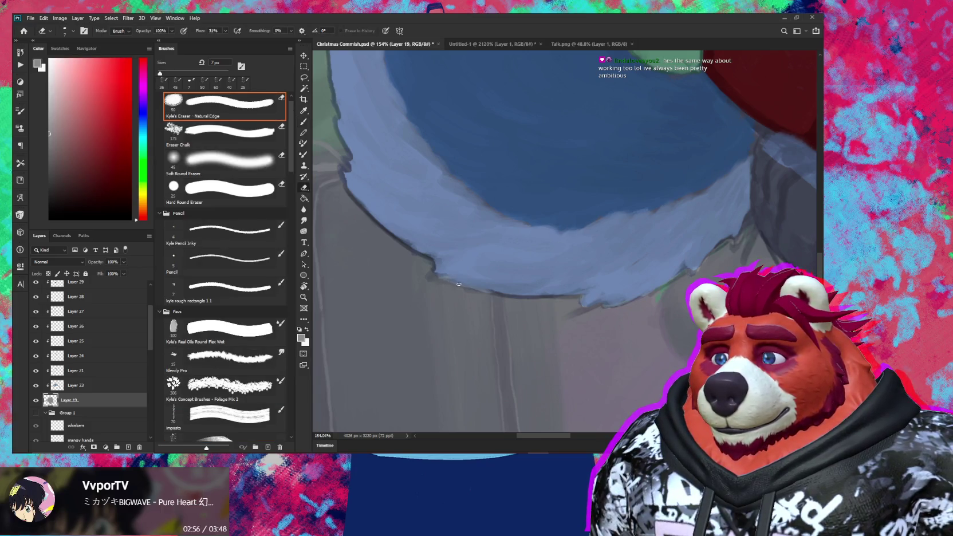
key("b")
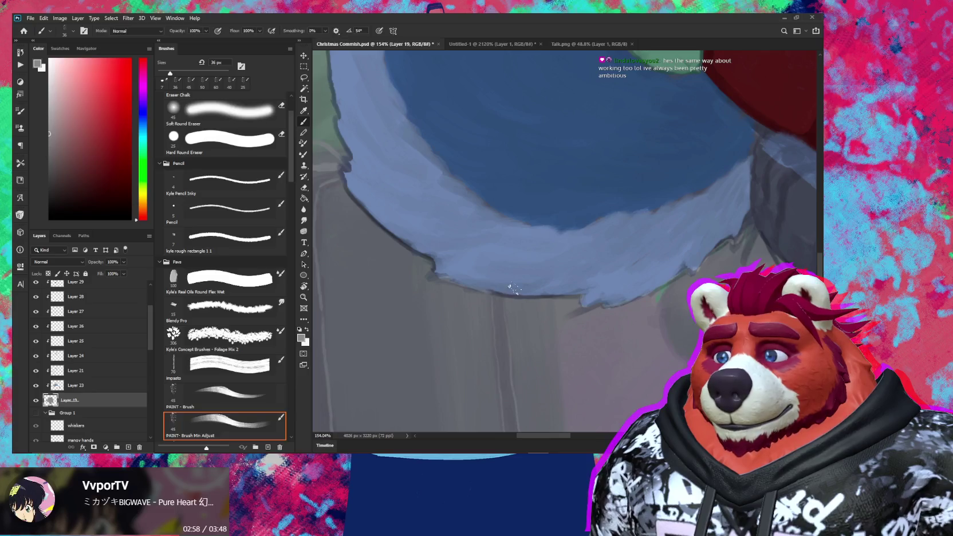
left_click_drag(502, 289, 592, 295)
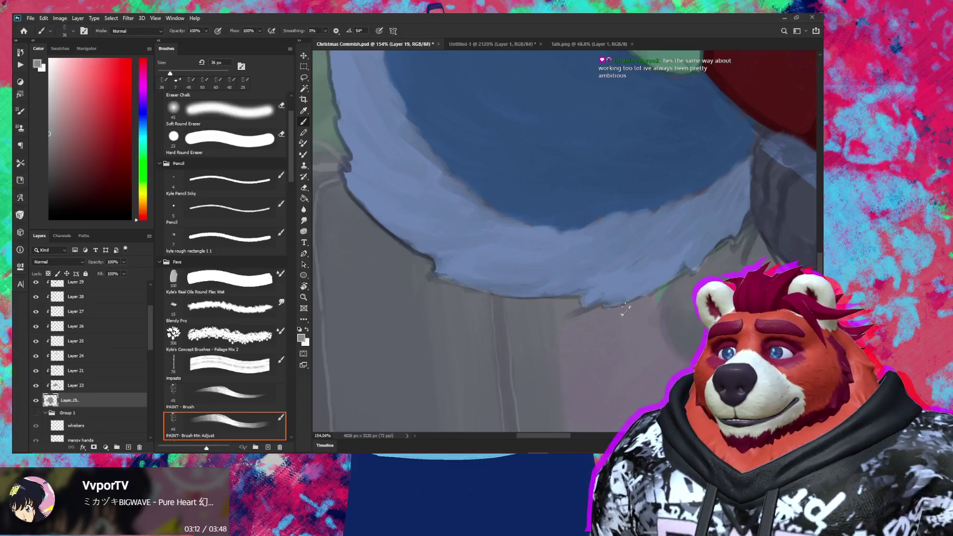
Step: Rotate the canvas toward the tail's side and dab paint onto its outer edge with a smaller brush
mouse_move(623, 309)
left_mouse_down()
mouse_move(608, 320)
mouse_move(576, 278)
left_mouse_up()
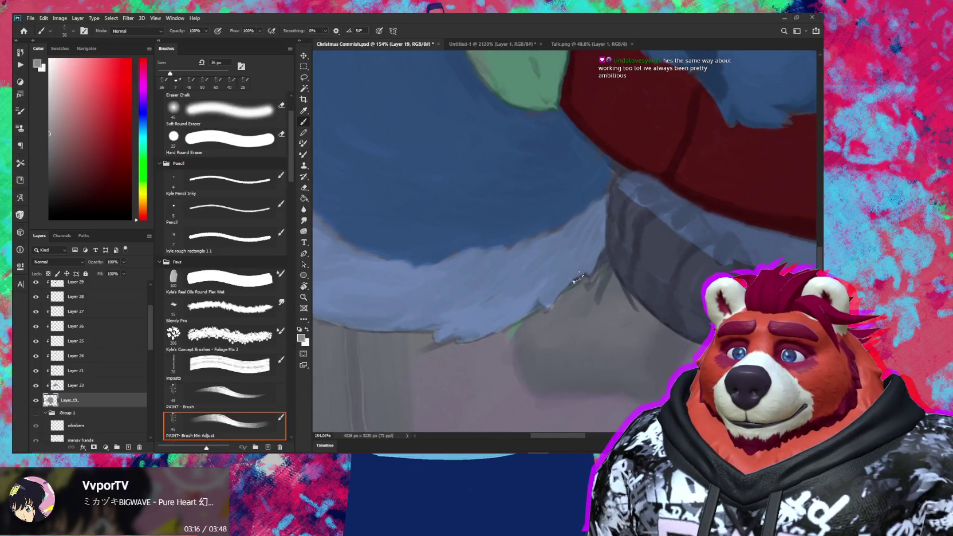
mouse_move(572, 284)
left_mouse_down()
mouse_move(495, 373)
mouse_move(466, 314)
left_mouse_up()
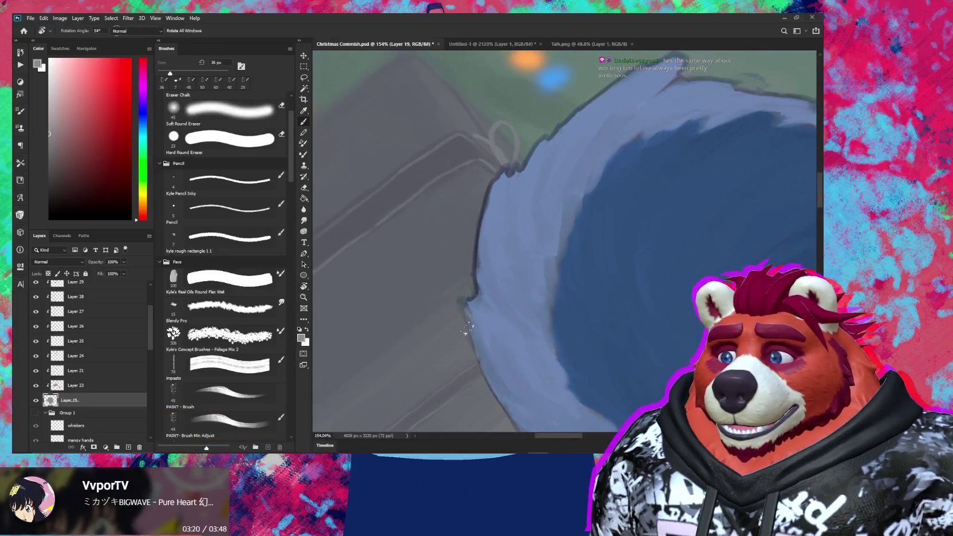
scroll(465, 303, "up", 3)
key("bracketleft")
left_click(467, 309)
key("e")
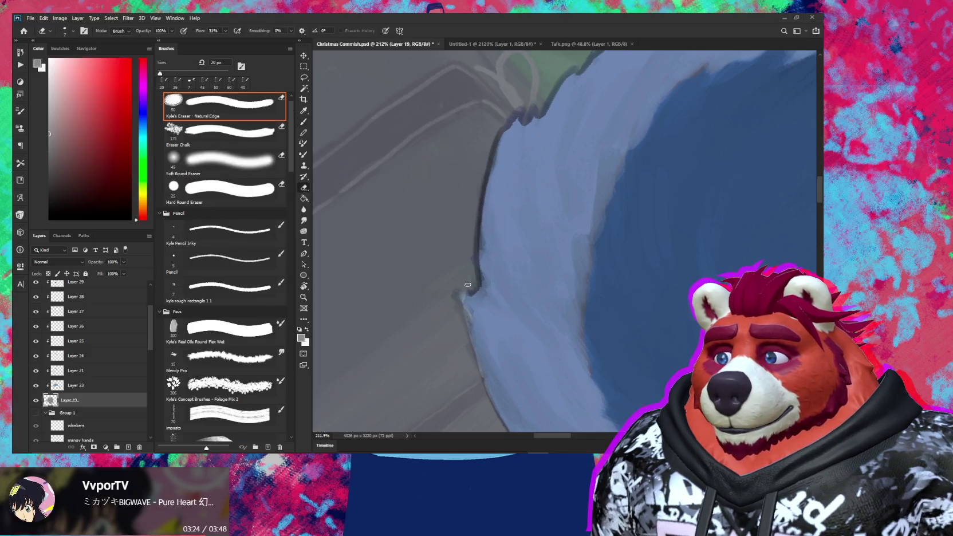
key("b")
Step: Soften the tail's left edge with short, faint lighter strokes
left_click_drag(471, 296, 464, 300)
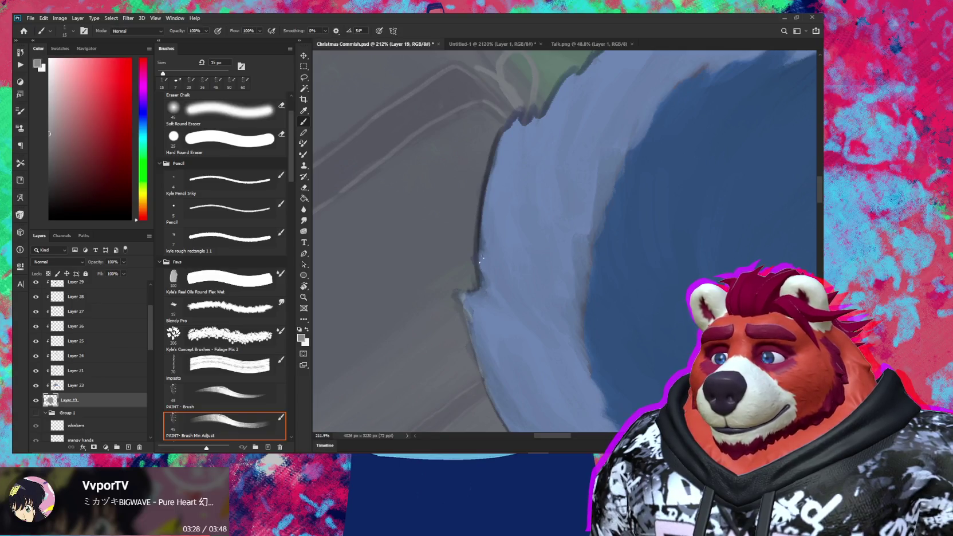
left_click_drag(481, 269, 476, 273)
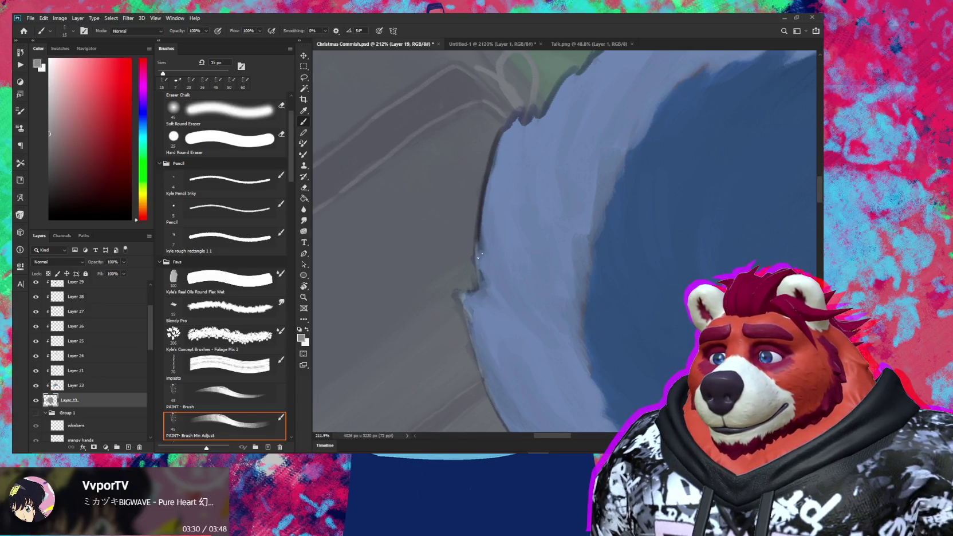
scroll(485, 270, "up", 3)
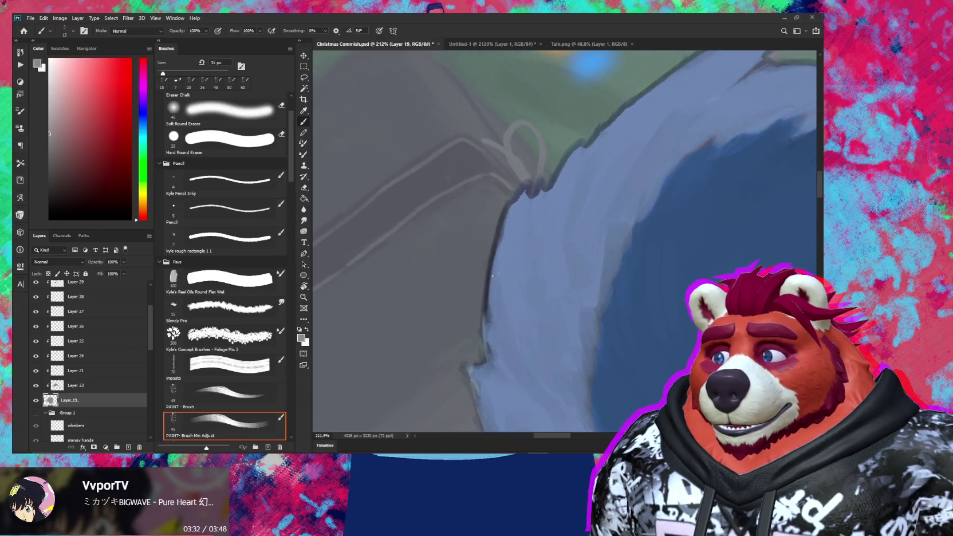
left_click_drag(487, 308, 491, 264)
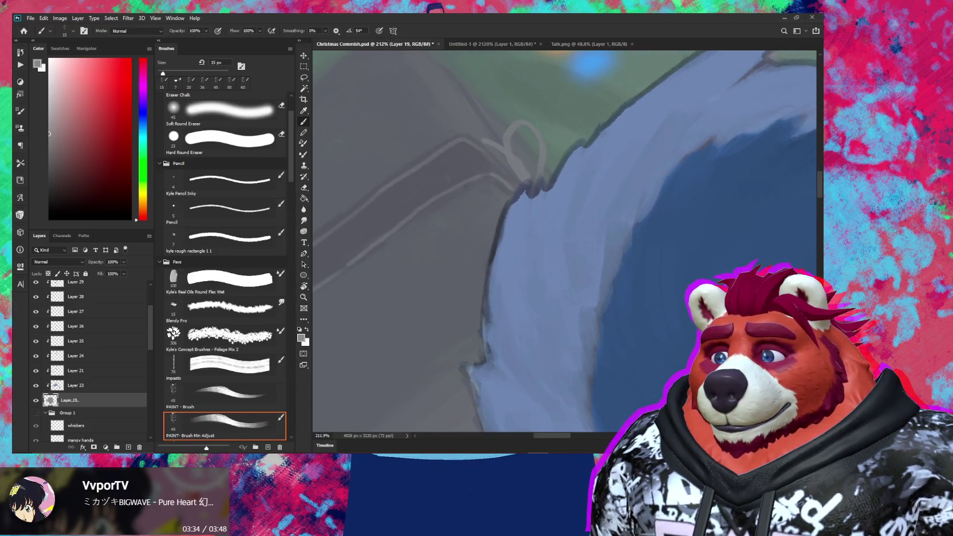
mouse_move(494, 258)
left_mouse_down()
mouse_move(492, 240)
mouse_move(498, 284)
left_mouse_up()
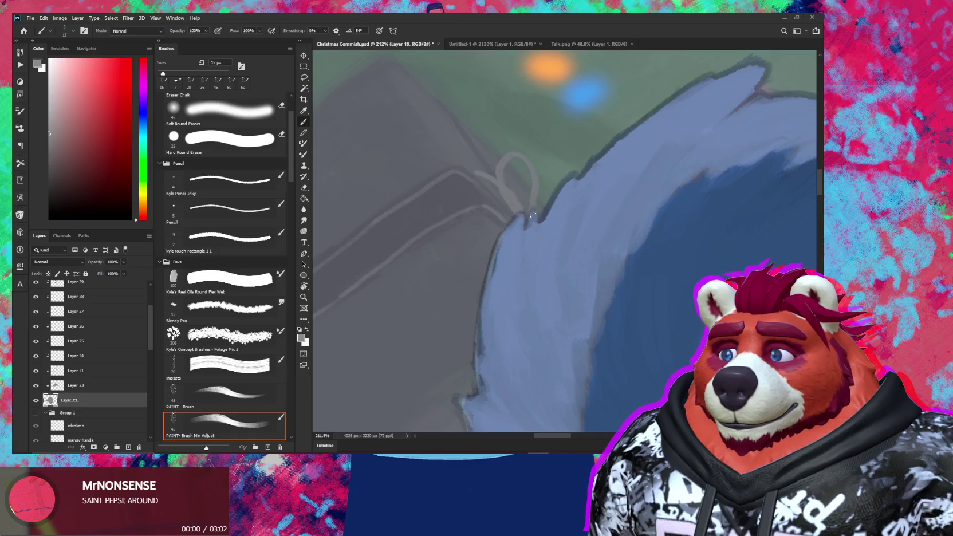
Step: Paint blue fur strokes along the tail's upper edge, rotating the canvas for steeper angles
mouse_move(529, 218)
left_mouse_down()
mouse_move(530, 231)
mouse_move(552, 204)
mouse_move(505, 281)
left_mouse_up()
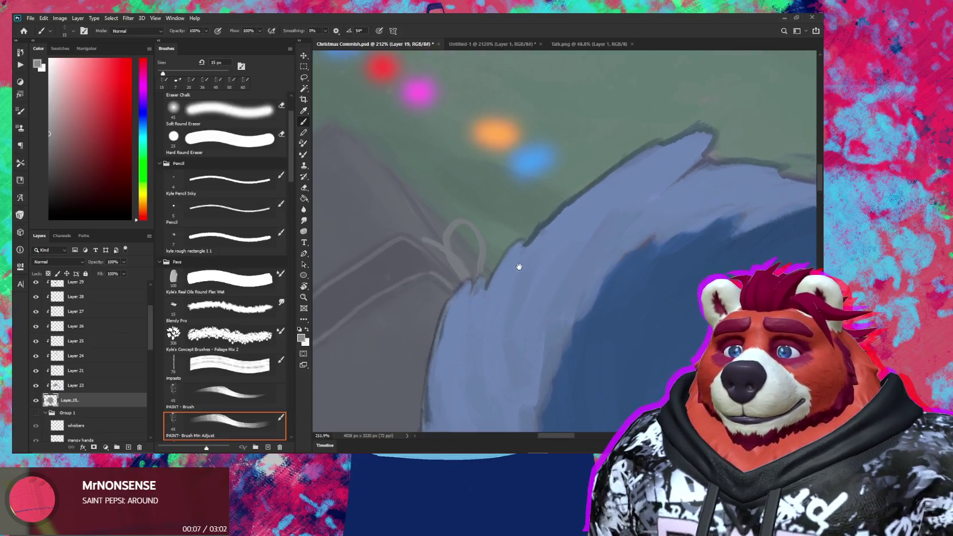
mouse_move(544, 229)
left_mouse_down()
mouse_move(584, 189)
mouse_move(538, 250)
mouse_move(541, 226)
mouse_move(597, 192)
mouse_move(594, 217)
left_mouse_up()
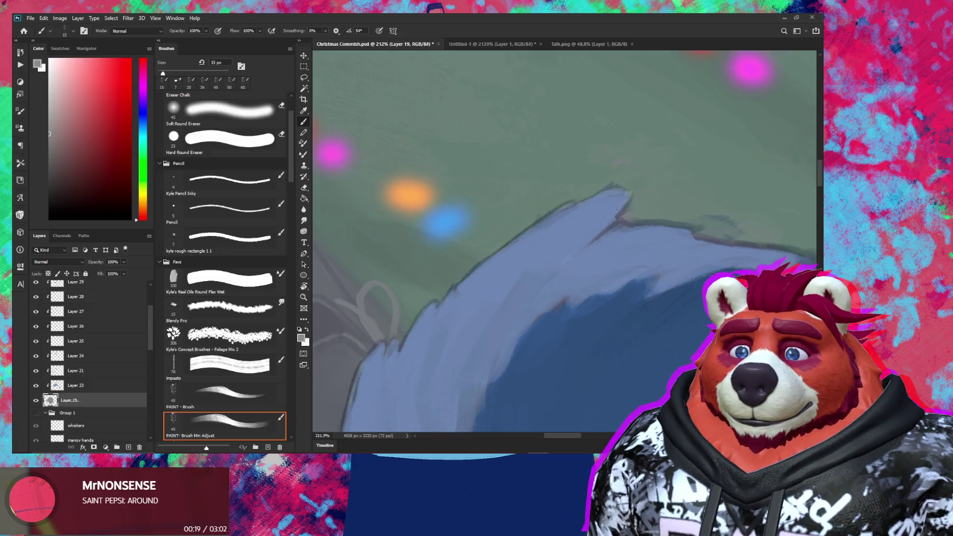
key("r")
mouse_move(601, 229)
left_mouse_down()
mouse_move(636, 202)
mouse_move(602, 234)
left_mouse_up()
key("b")
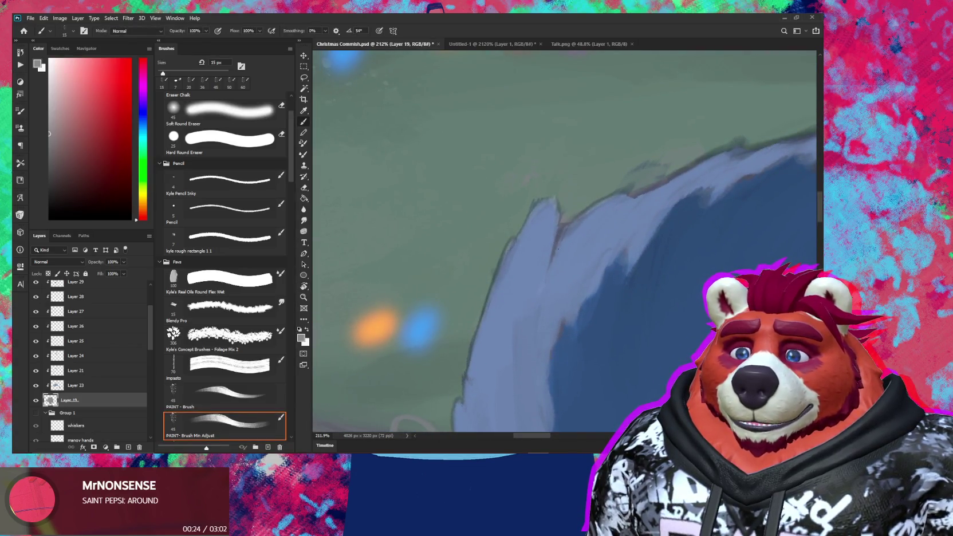
key("r")
mouse_move(564, 230)
left_mouse_down()
mouse_move(644, 230)
mouse_move(581, 230)
left_mouse_up()
key("b")
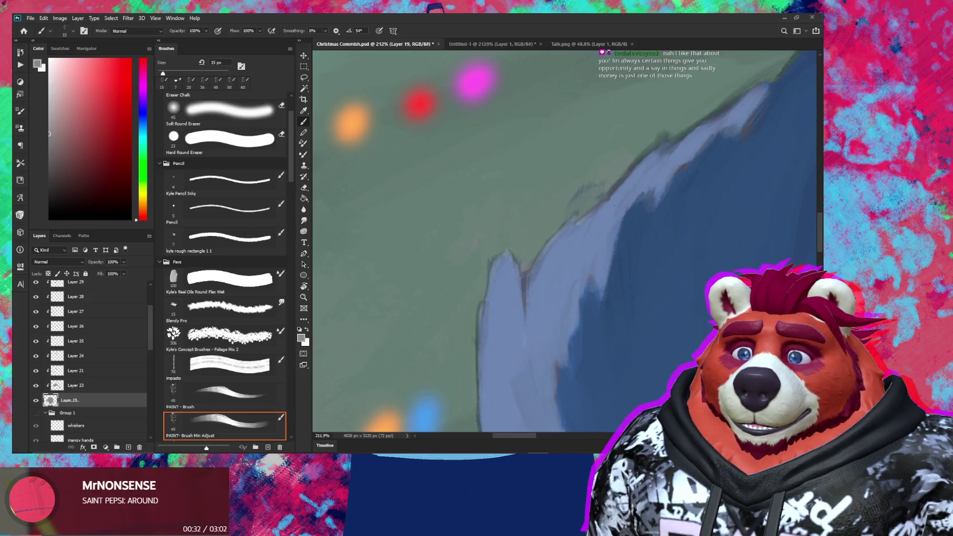
Step: Pan up and to the right, then zoom out to see more of the painting
scroll(577, 224, "up", 2)
scroll(577, 223, "right", 2)
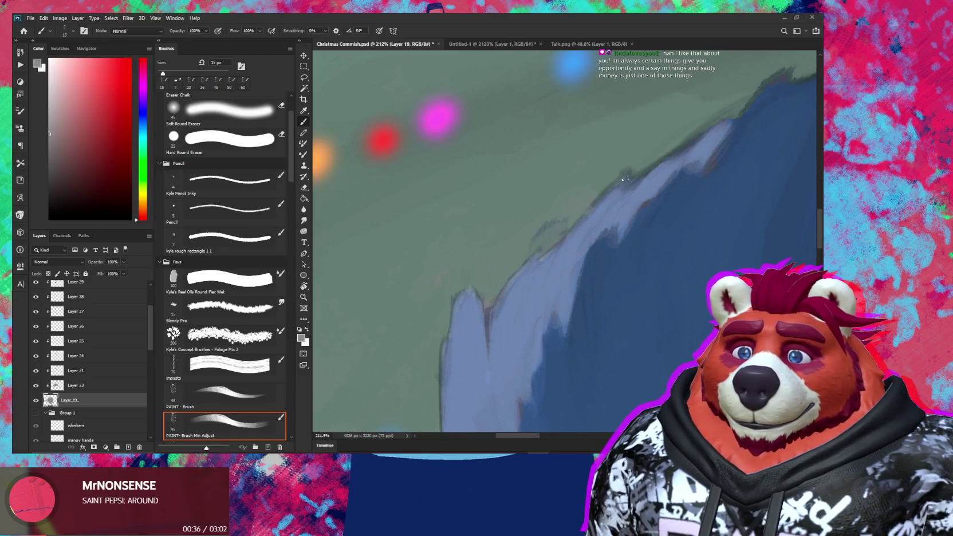
scroll(618, 189, "up", 2)
scroll(618, 189, "right", 3)
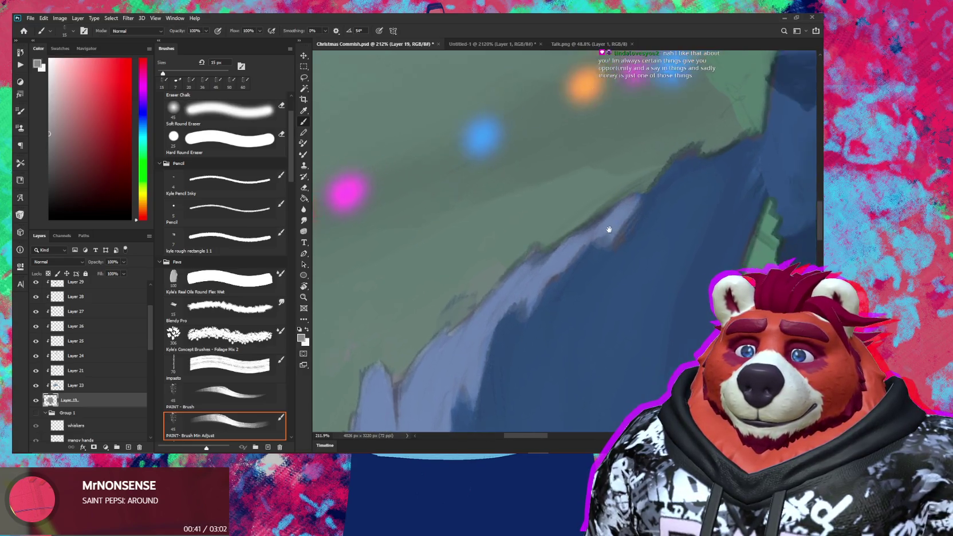
scroll(652, 178, "up", 2)
scroll(647, 184, "right", 2)
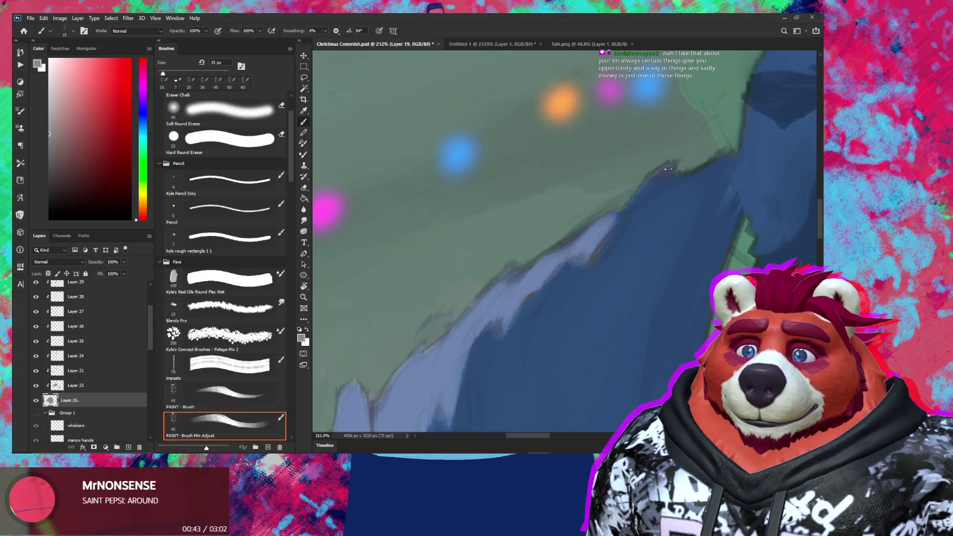
key("z")
mouse_move(710, 165)
left_mouse_down()
mouse_move(482, 325)
mouse_move(499, 279)
mouse_move(664, 280)
left_mouse_up()
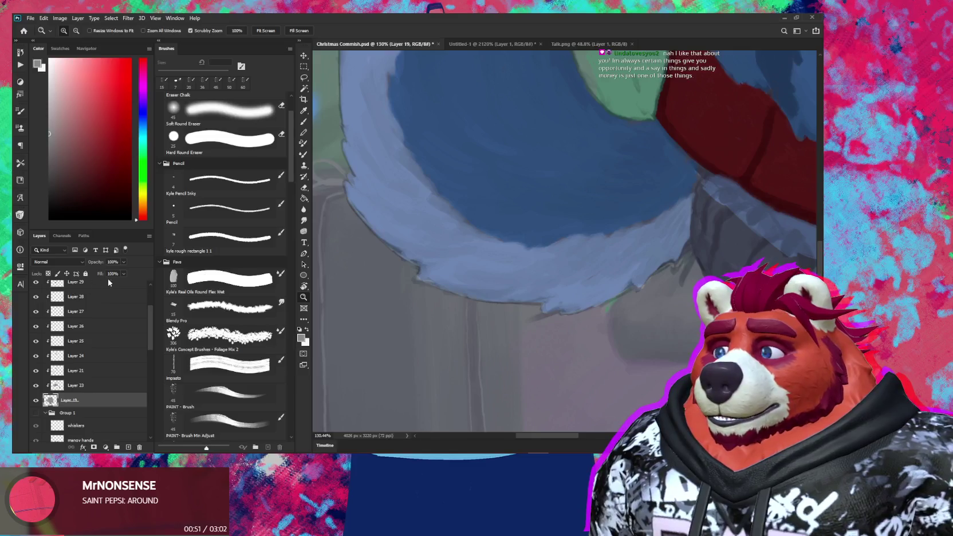
left_click_drag(149, 310, 149, 266)
Step: On Group 1 copy 2, erase stray paint along the tail's lower-left fur edge with a 9 px eraser
left_click(86, 303)
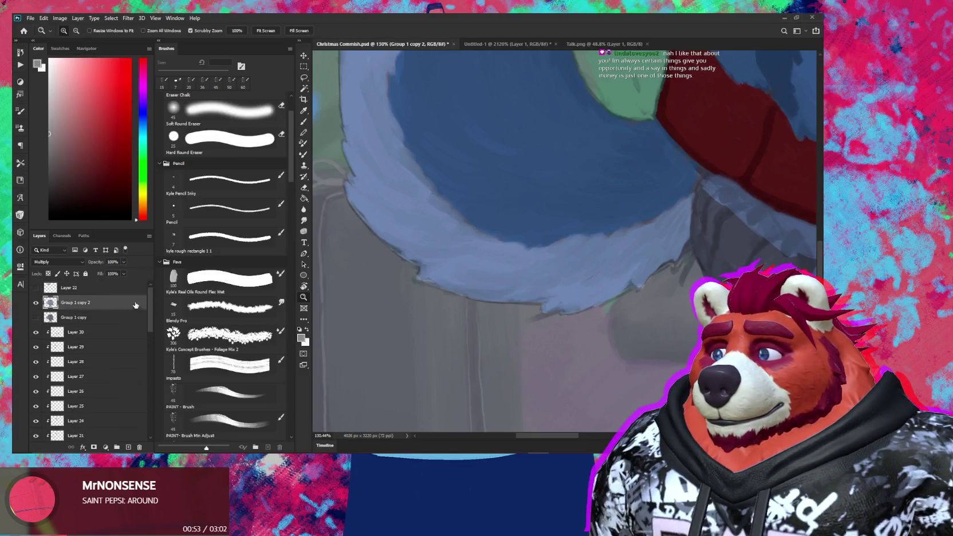
key("e")
key("bracketright")
key("bracketright")
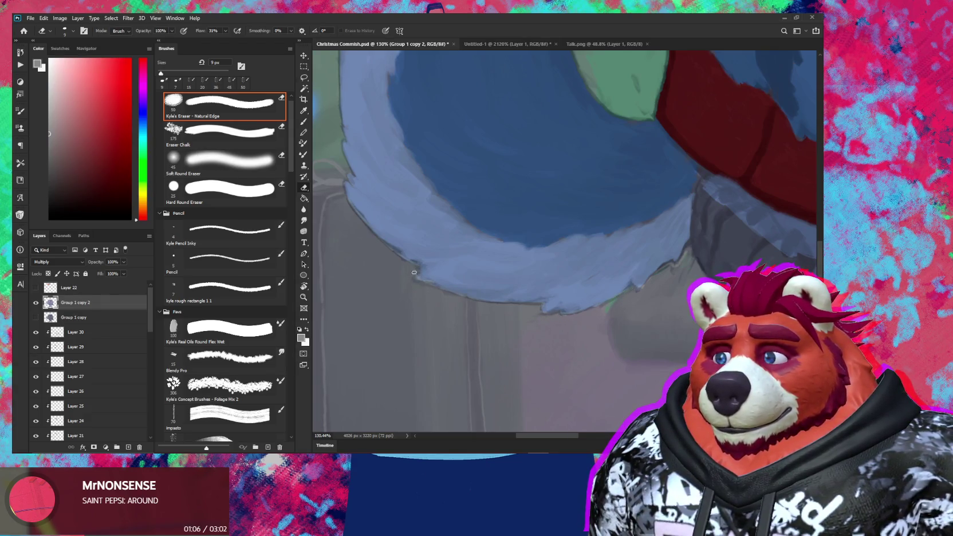
left_click_drag(414, 273, 447, 305)
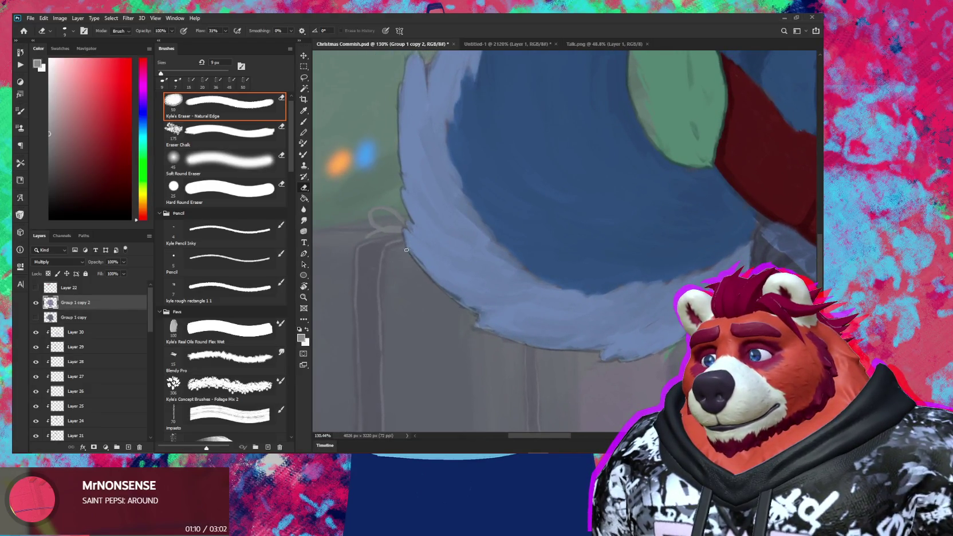
left_click_drag(414, 252, 425, 264)
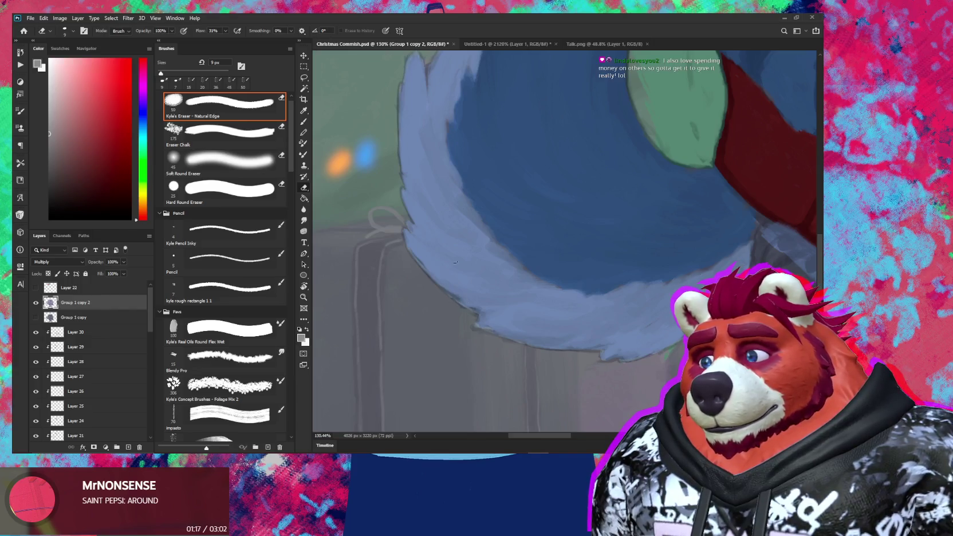
Step: Rotate and pan past the tail curve and red scarf, then zoom out to the whole illustration
left_click_drag(464, 305, 440, 191)
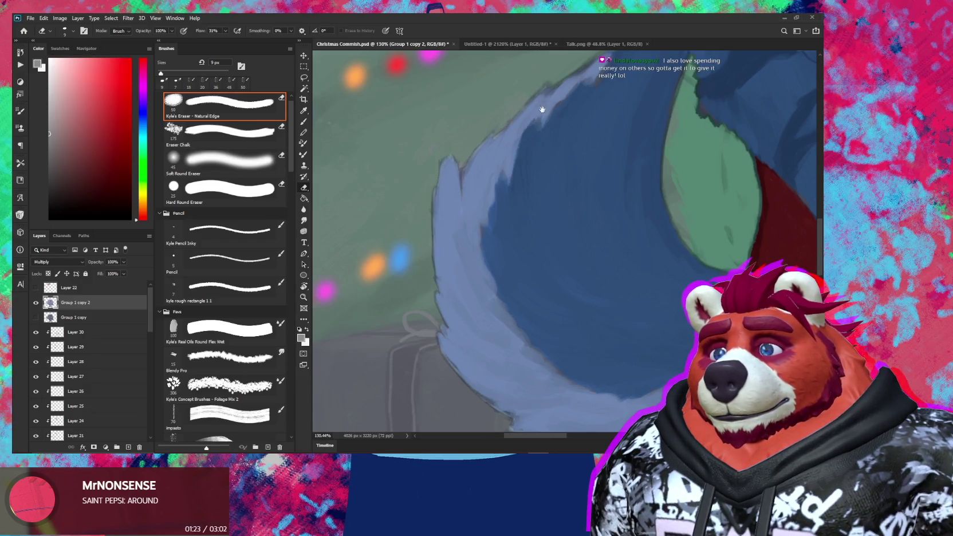
left_click_drag(542, 108, 491, 171)
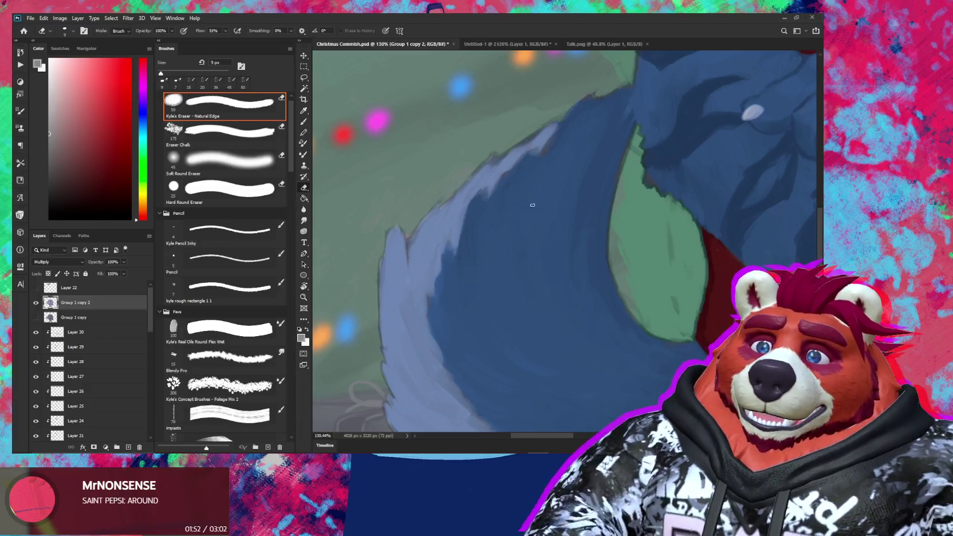
mouse_move(592, 345)
left_mouse_down()
mouse_move(553, 286)
mouse_move(588, 299)
mouse_move(518, 270)
mouse_move(589, 297)
left_mouse_up()
scroll(589, 297, "down", 5)
mouse_move(615, 262)
left_mouse_down()
mouse_move(545, 316)
mouse_move(492, 309)
left_mouse_up()
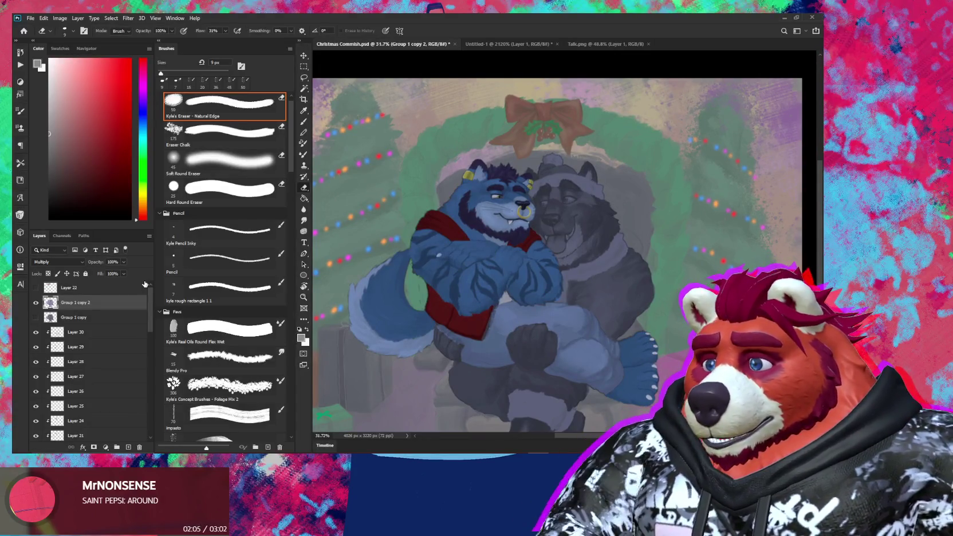
Step: Select Layers 23 through 30 and group them into Group 2
scroll(117, 338, "down", 1)
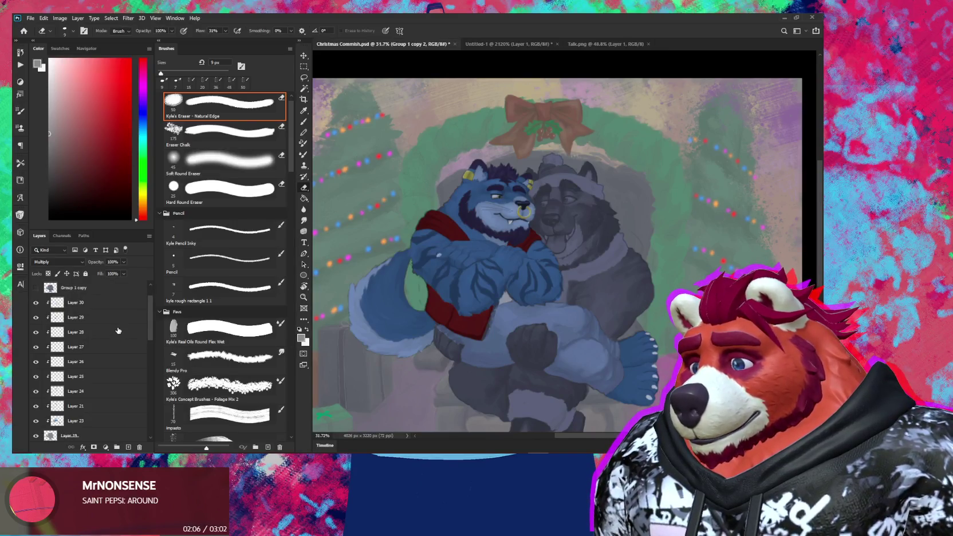
scroll(116, 333, "down", 1)
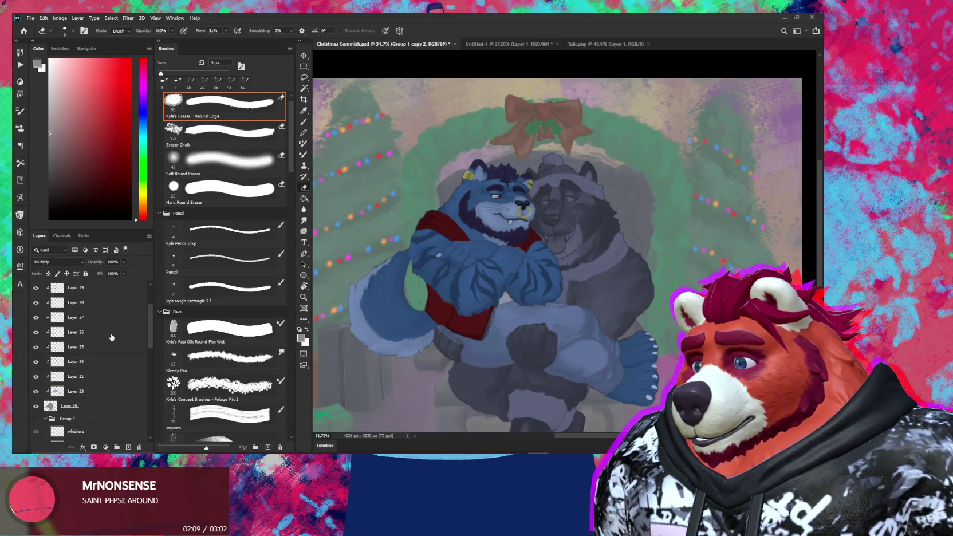
scroll(98, 302, "up", 1)
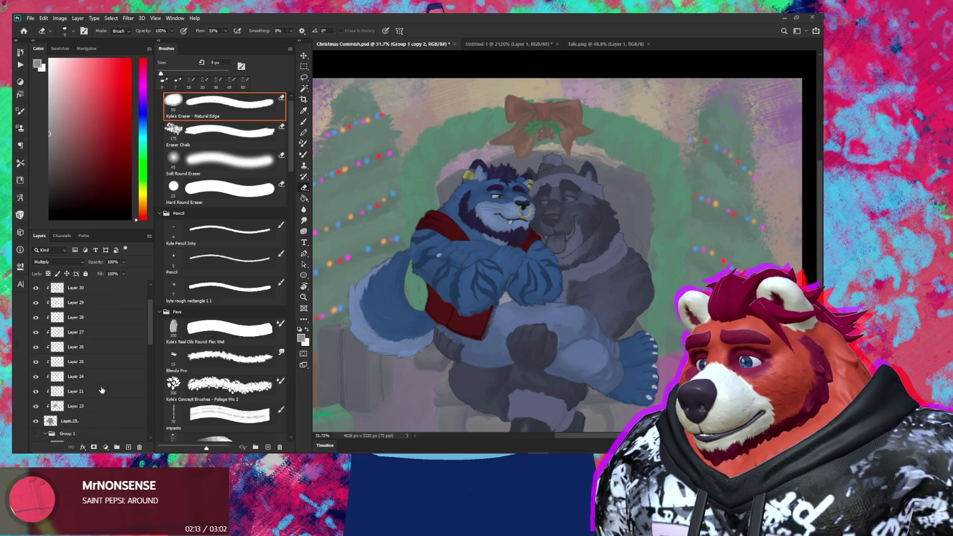
left_click(98, 421)
scroll(98, 395, "up", 1)
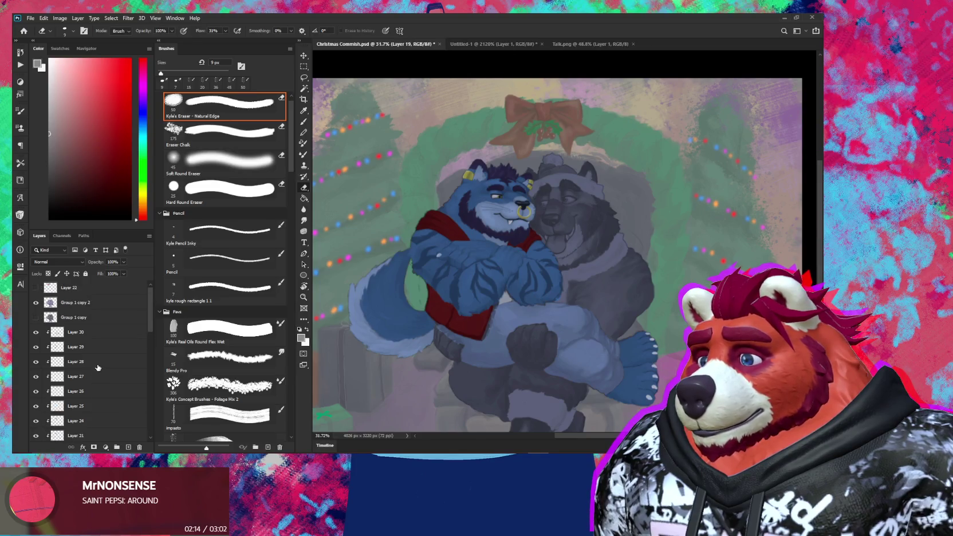
scroll(94, 353, "up", 1)
scroll(95, 367, "down", 2)
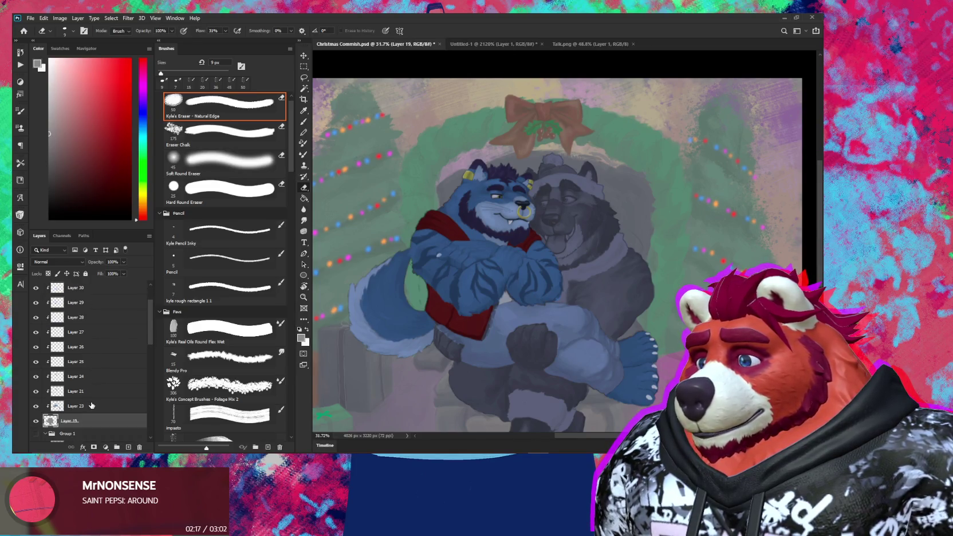
left_click(91, 405)
scroll(91, 366, "up", 2)
left_click(95, 319, "shift")
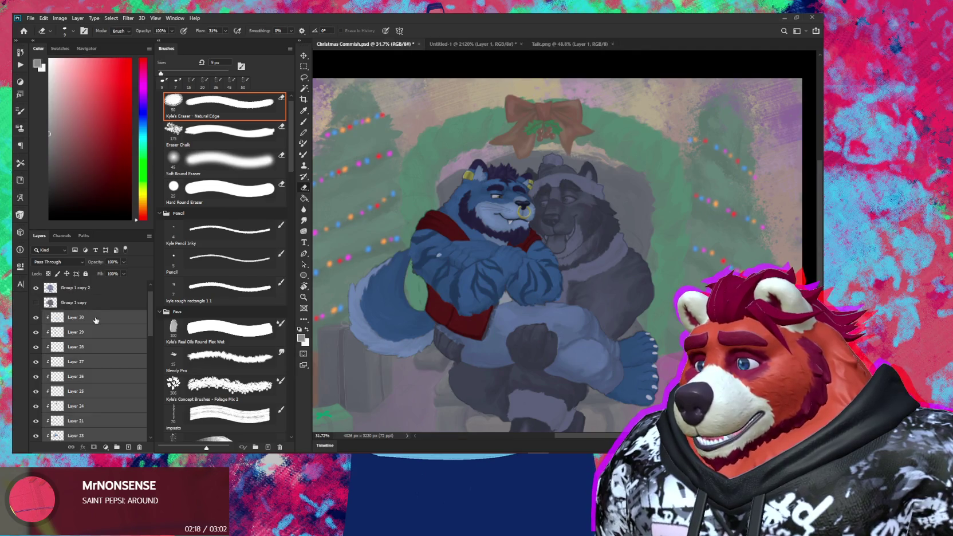
key("ctrl+g")
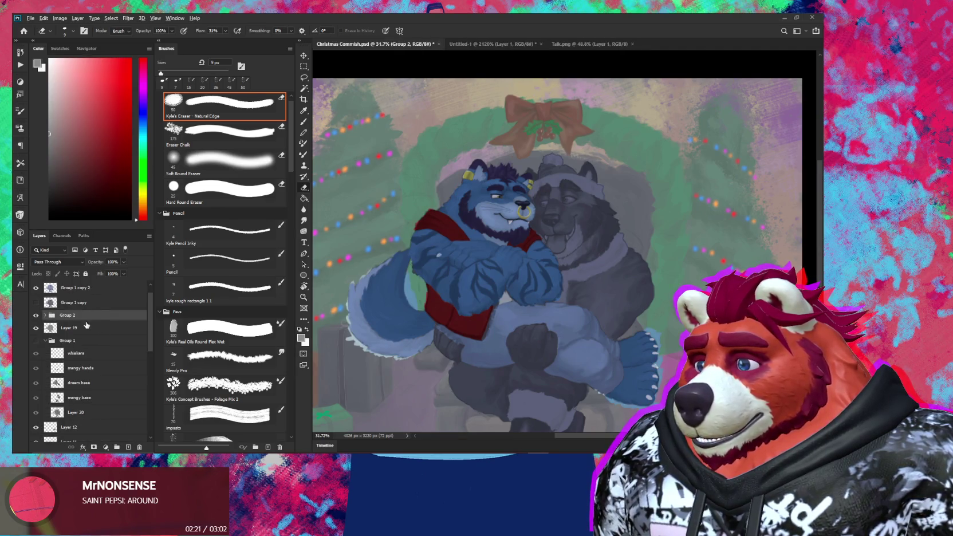
Step: Select Group 2 and zoom in on the two characters
left_click(85, 327)
key("ctrl+plus")
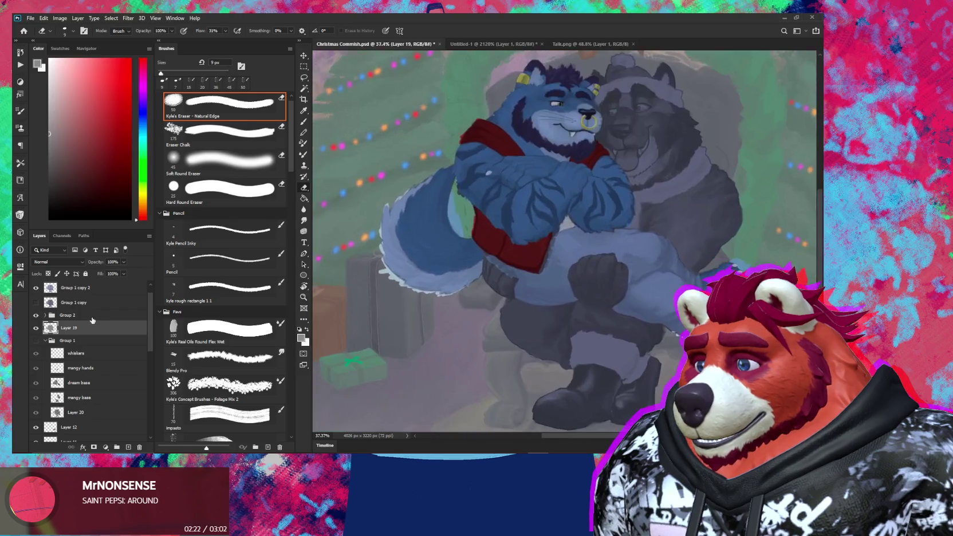
left_click(90, 316)
key("ctrl+plus")
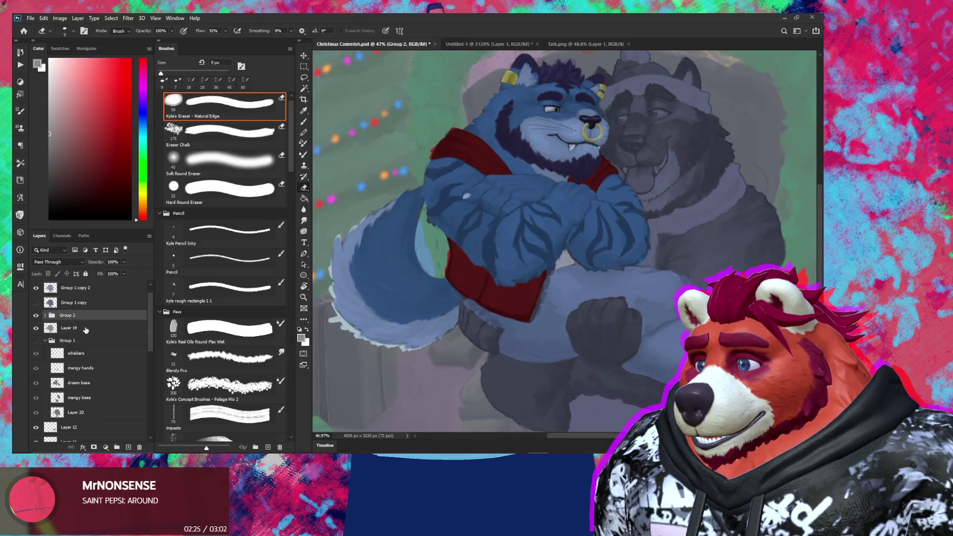
Step: Mask Group 2 to the characters using Layer 19's outline as the selection
left_click(52, 331, "ctrl")
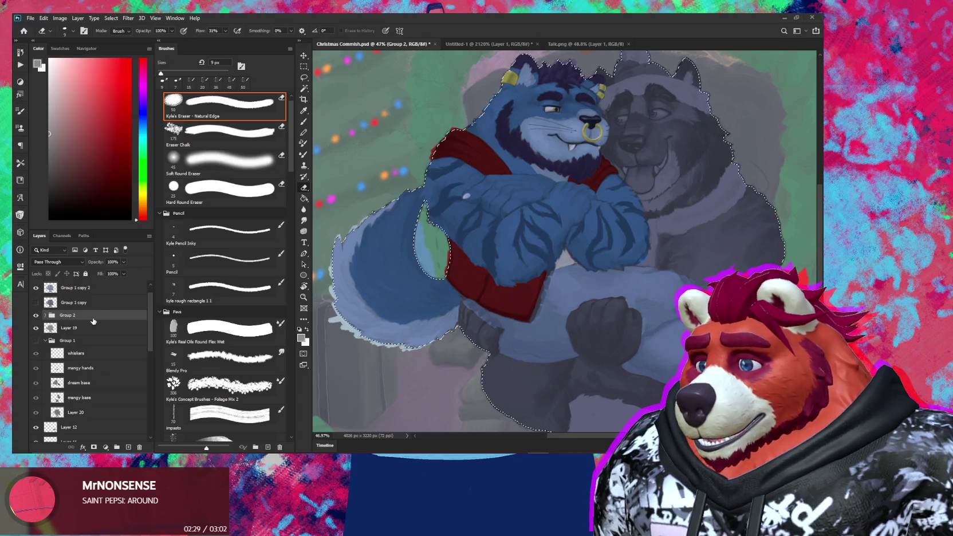
left_click(94, 446)
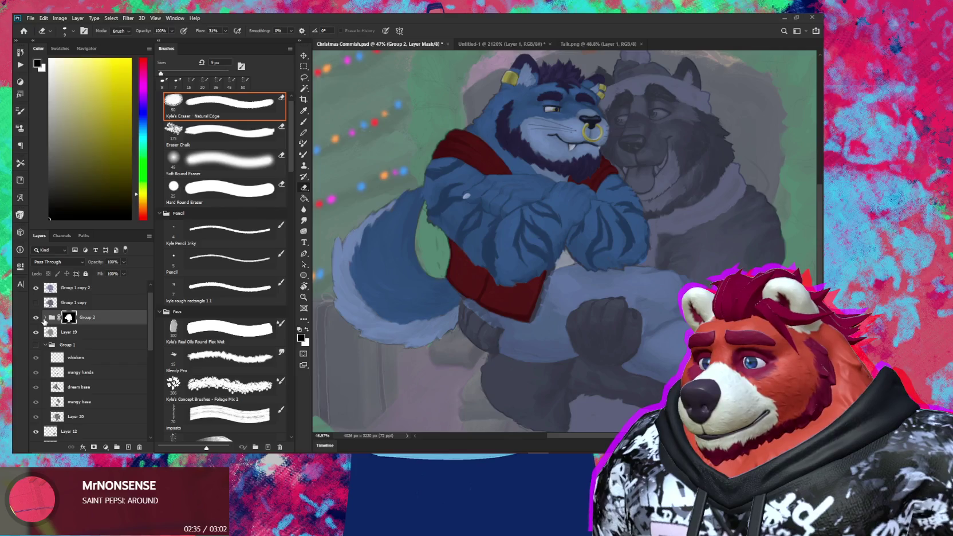
left_click(44, 318)
left_click(44, 318)
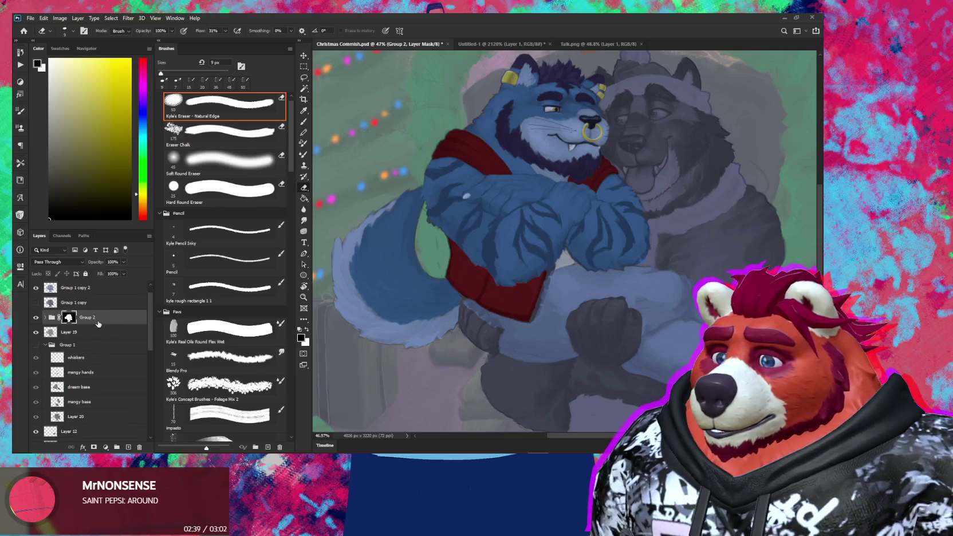
Step: Create Group 3 above Group 2 and mask it to the two characters' selection
left_click(116, 446)
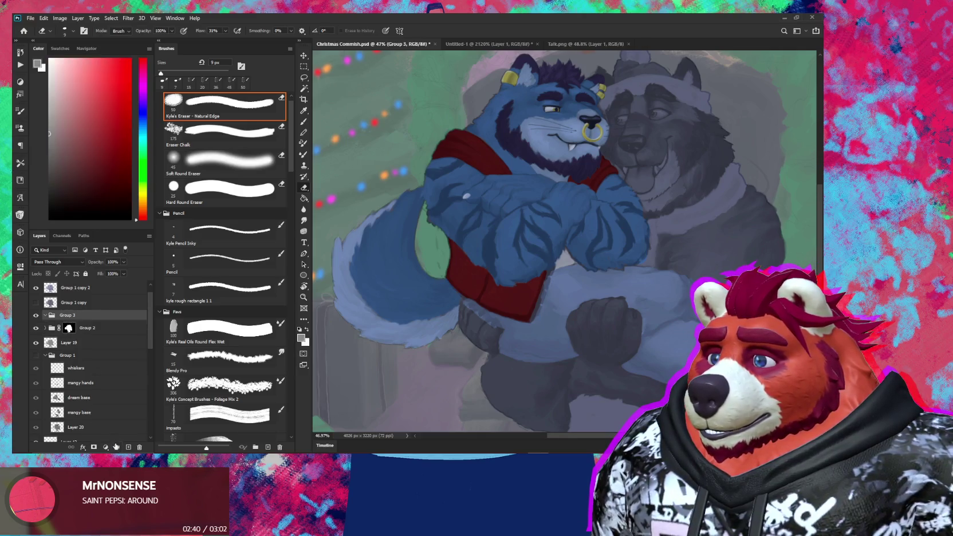
left_click(94, 447)
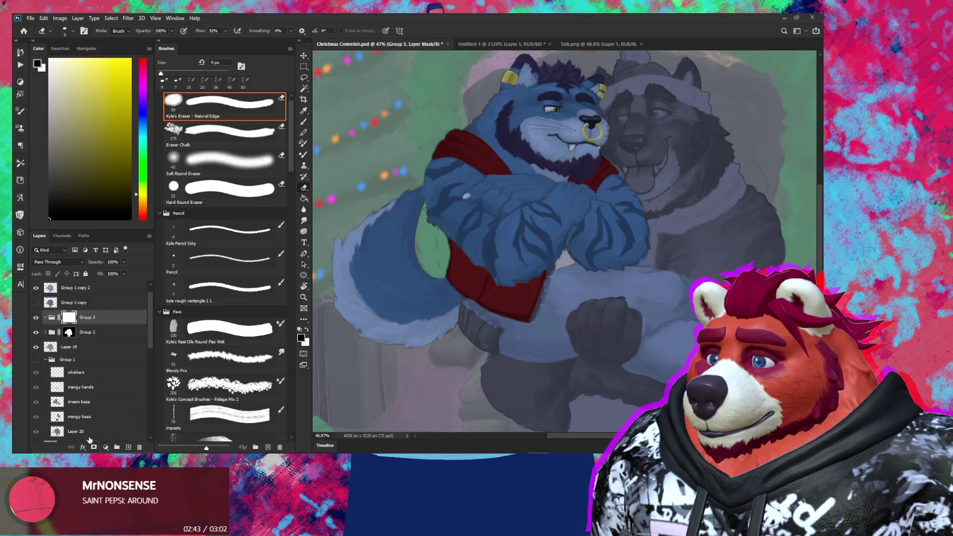
key("ctrl+z")
left_click(56, 344, "ctrl")
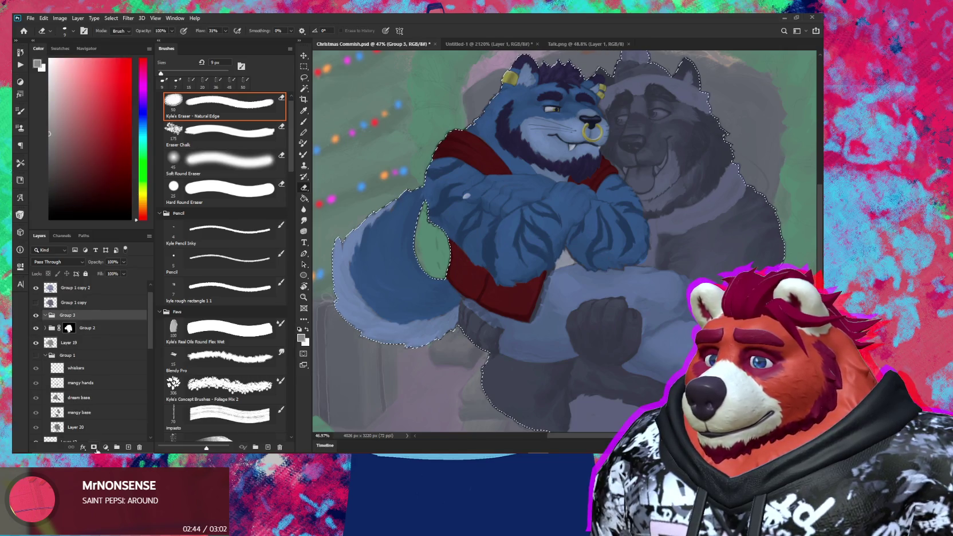
left_click(94, 448)
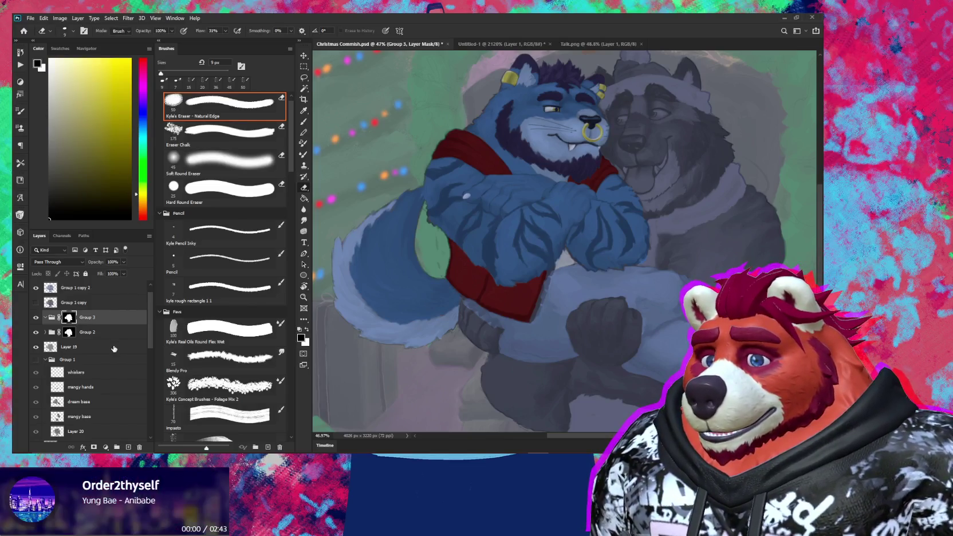
Step: Add a Levels adjustment layer clipped to Group 2
left_click(44, 335)
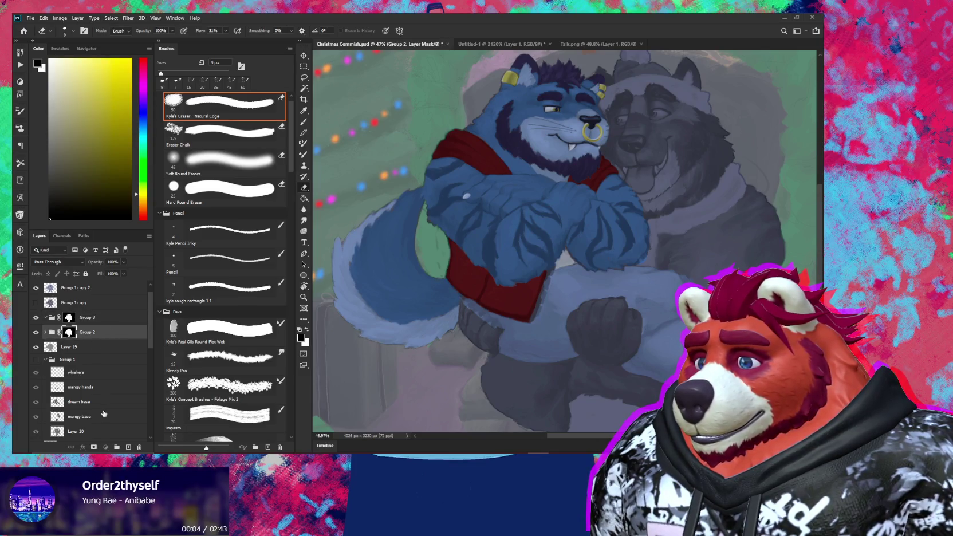
left_click(106, 448)
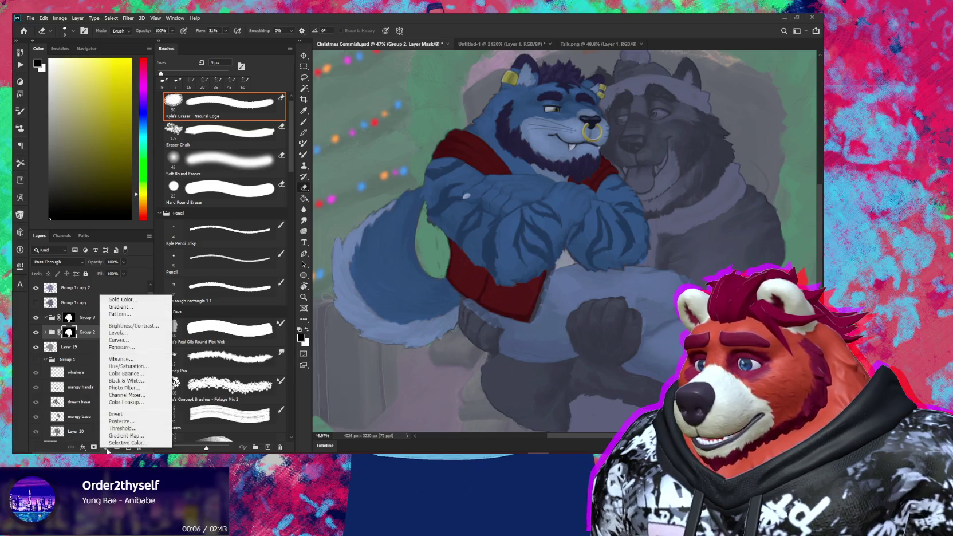
left_click(117, 333)
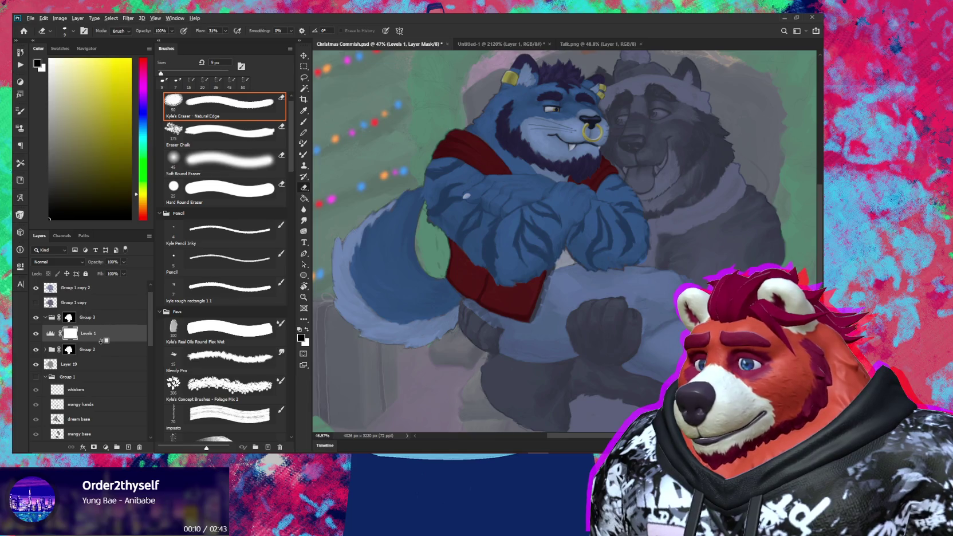
left_click(59, 341, "alt")
left_click(59, 337)
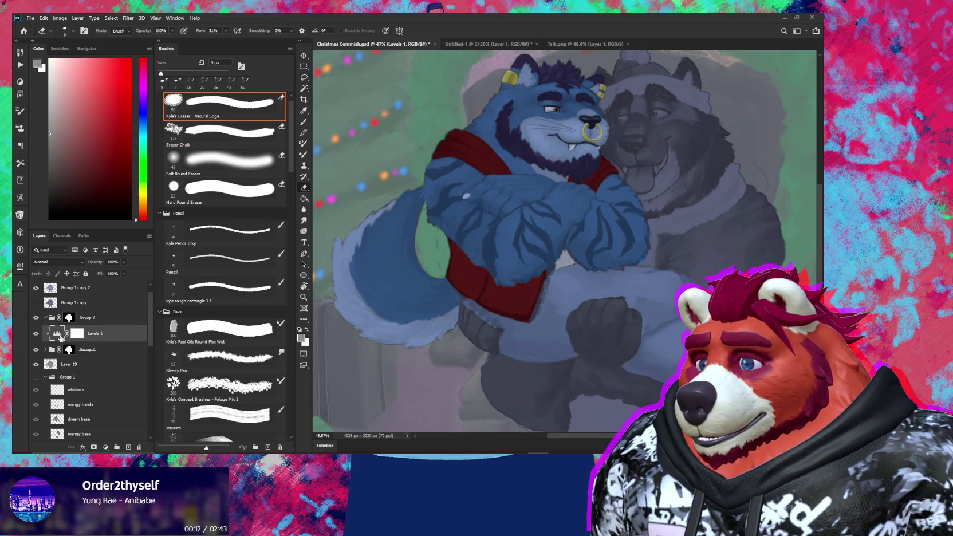
double_click(57, 338)
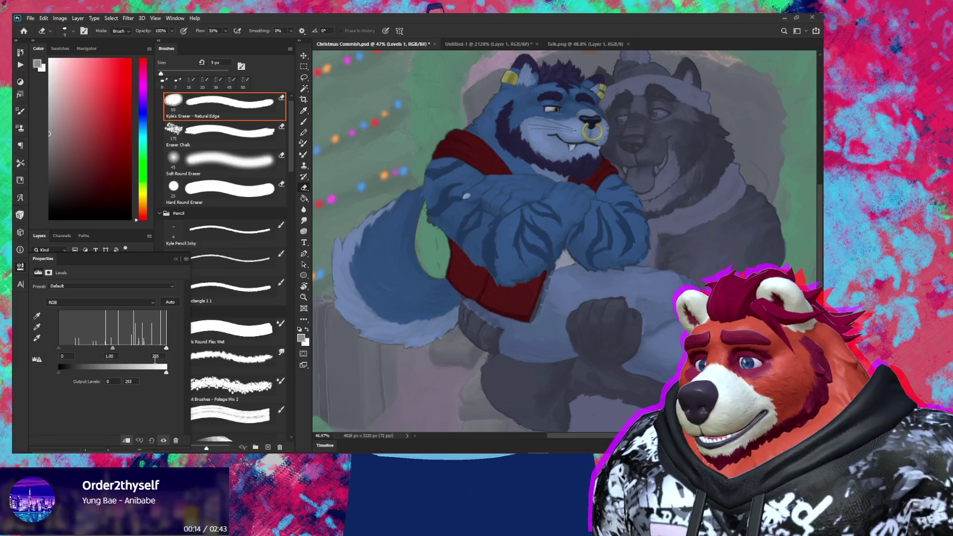
Step: Set the Levels input to 20, 1.70 and 214 with a raised output black
left_click_drag(166, 347, 104, 348)
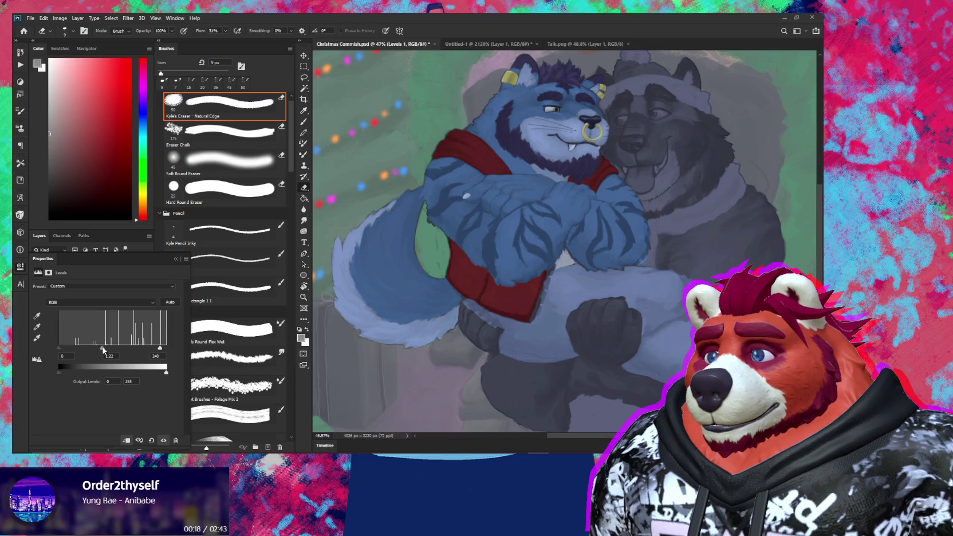
left_click_drag(98, 351, 93, 350)
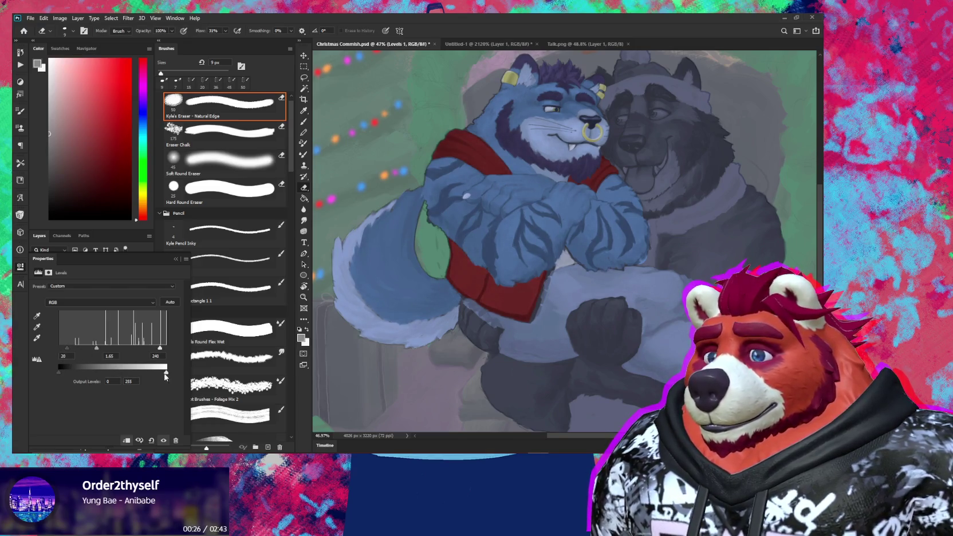
left_click_drag(58, 371, 67, 371)
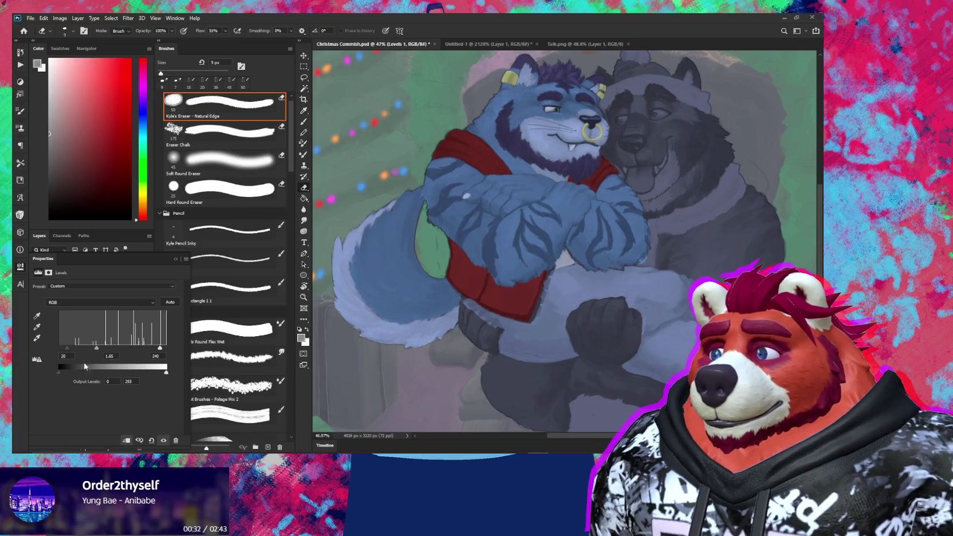
left_click_drag(160, 348, 89, 348)
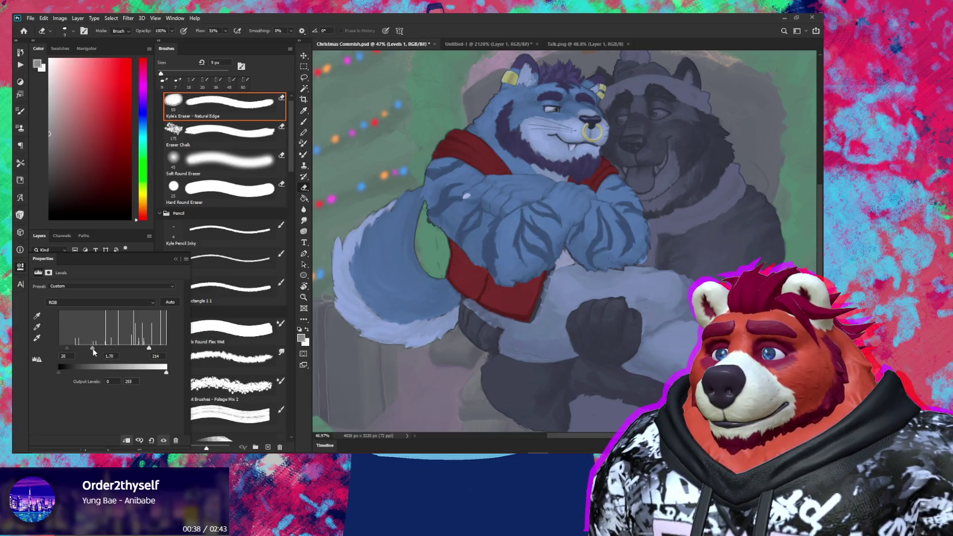
left_click(175, 258)
scroll(474, 307, "down", 5)
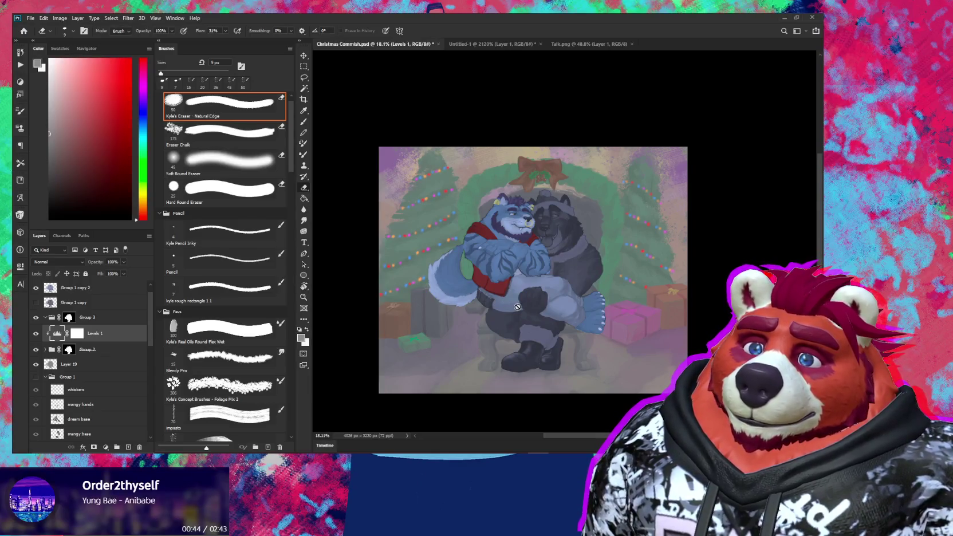
scroll(557, 313, "up", 2)
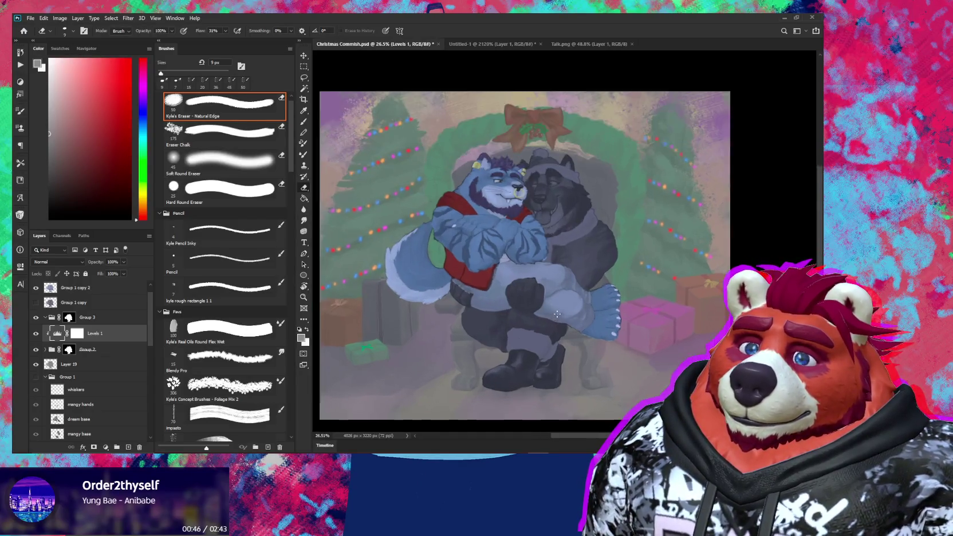
scroll(557, 314, "up", 3)
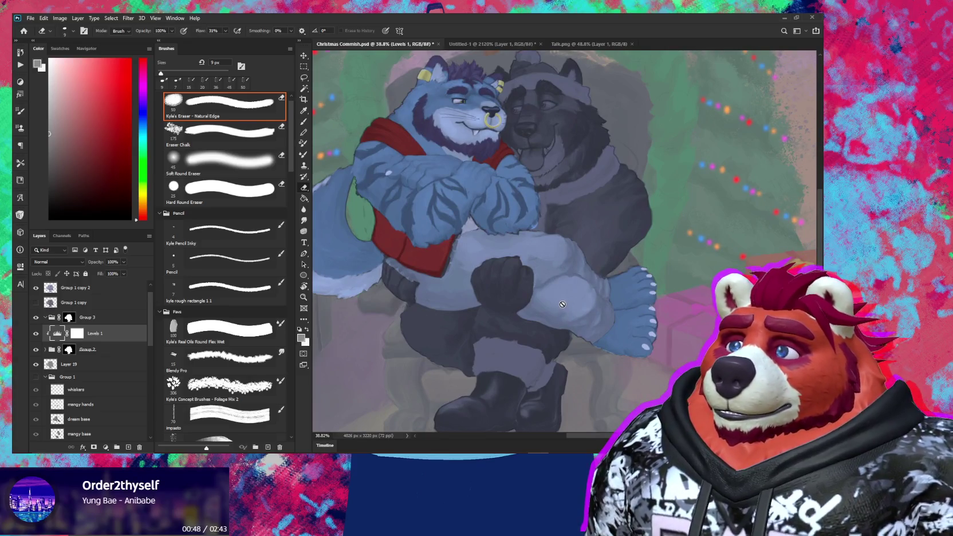
Step: Set Group 1 copy 2 to Multiply, hide it, and select the now-visible Group 1 copy
left_click(80, 288)
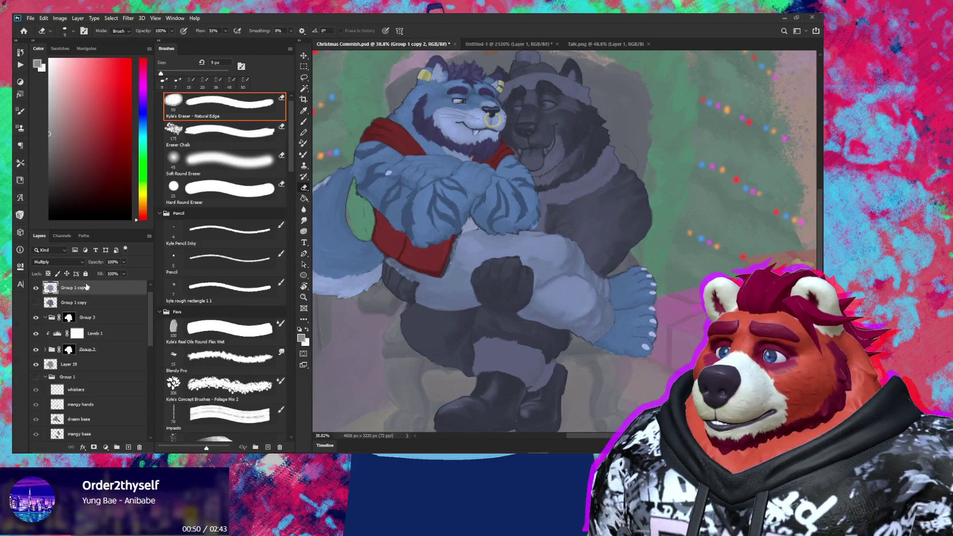
left_click(71, 263)
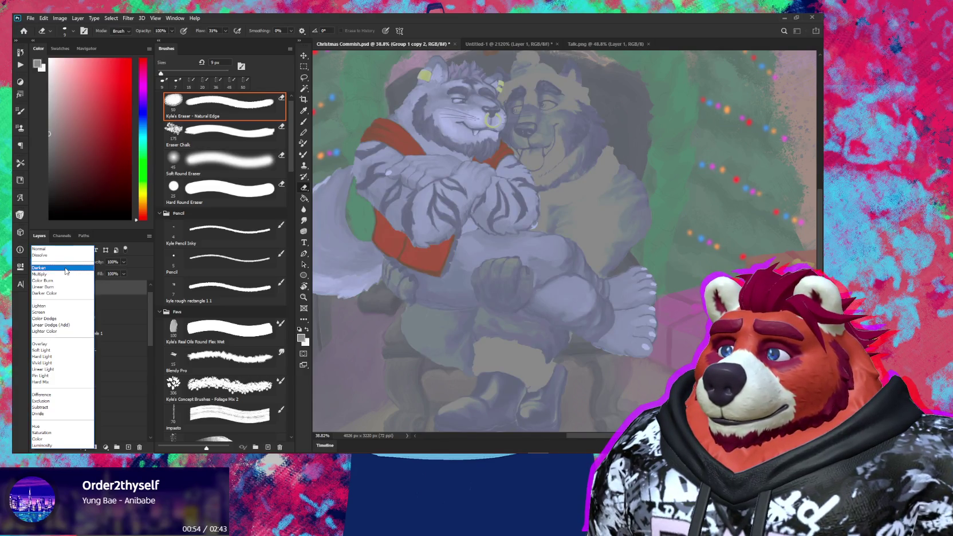
left_click(40, 274)
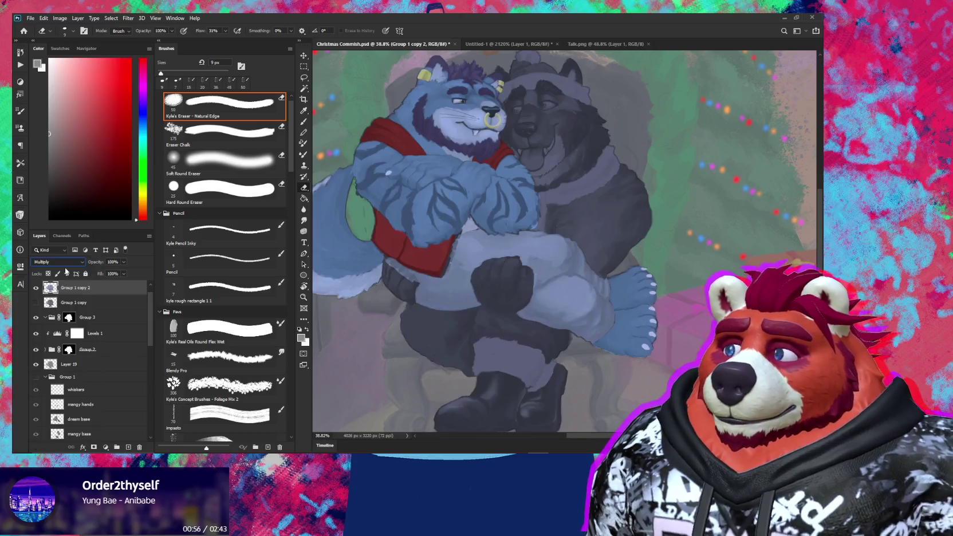
left_click(35, 288)
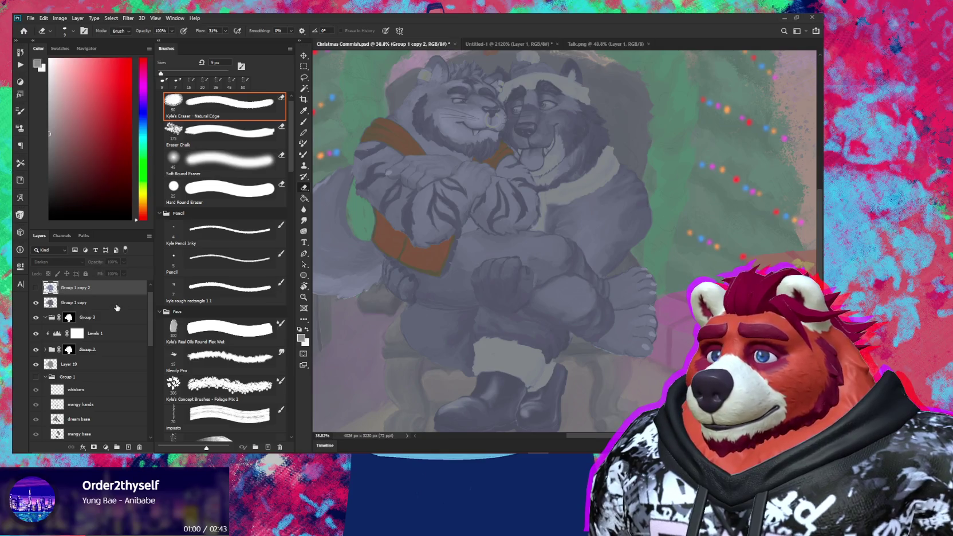
left_click(115, 302)
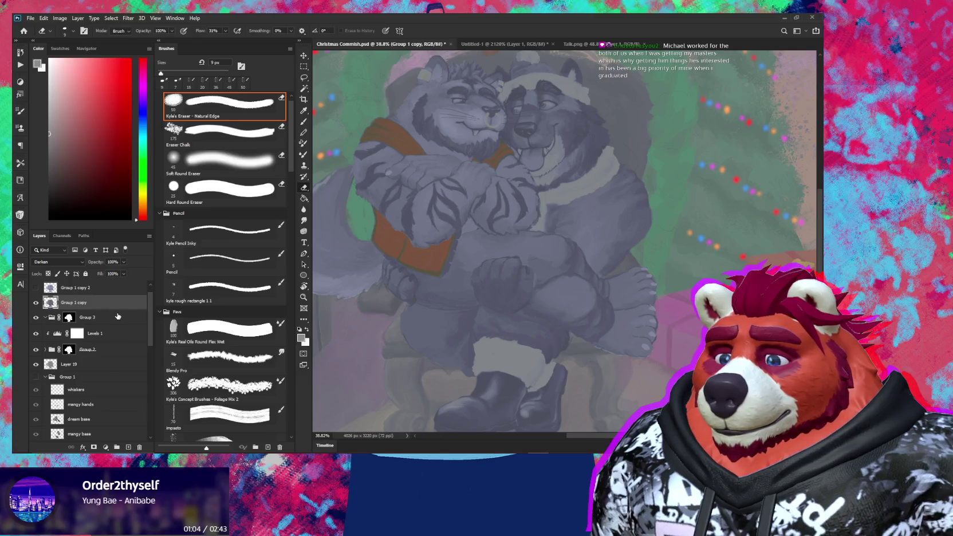
key("ctrl+l")
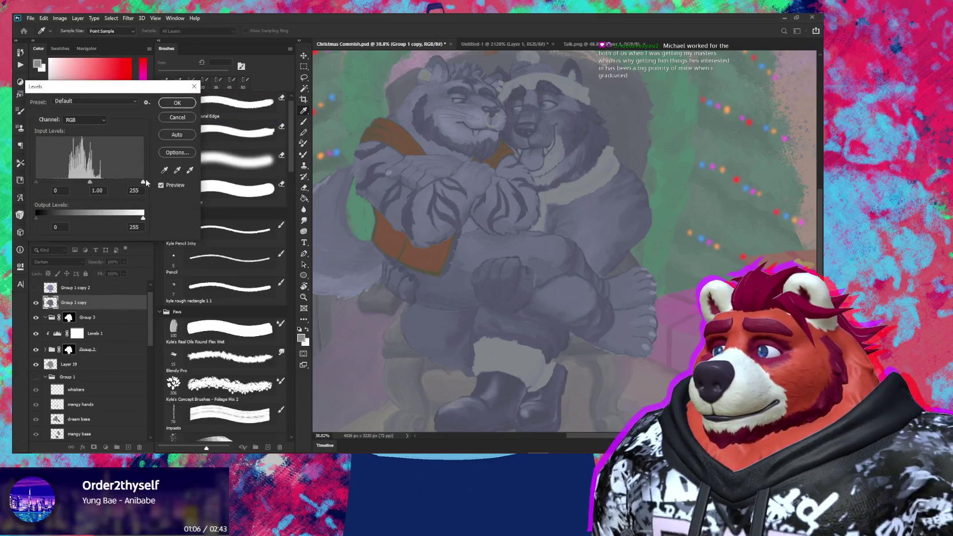
Step: Apply Levels 71, 1.5 and 217 to Group 1 copy
left_click_drag(147, 181, 137, 183)
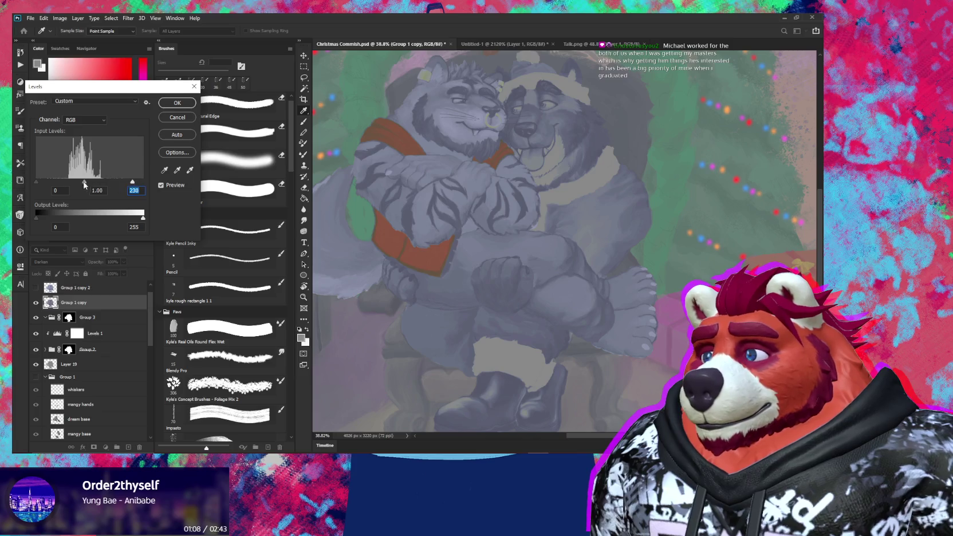
left_click_drag(37, 182, 90, 186)
left_click(89, 188)
type("1.5")
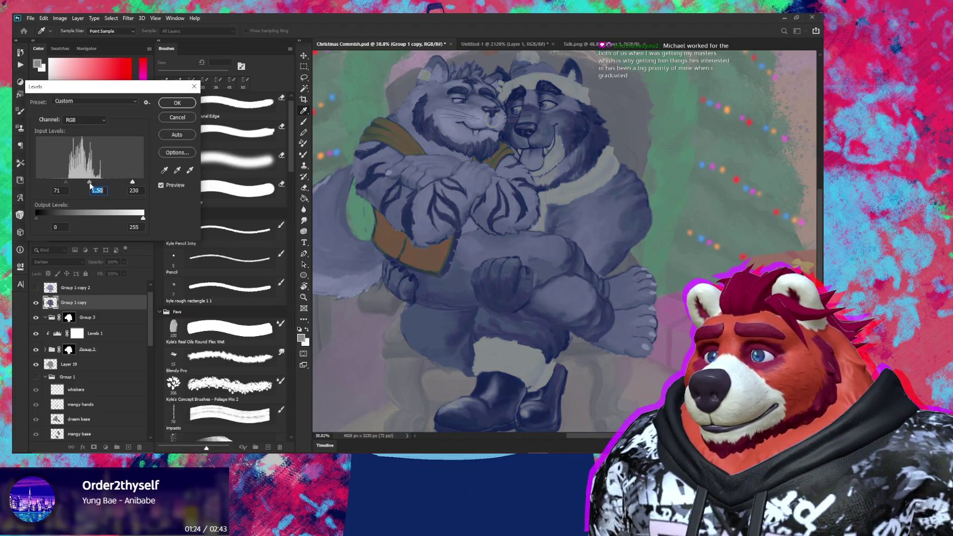
left_click(135, 183)
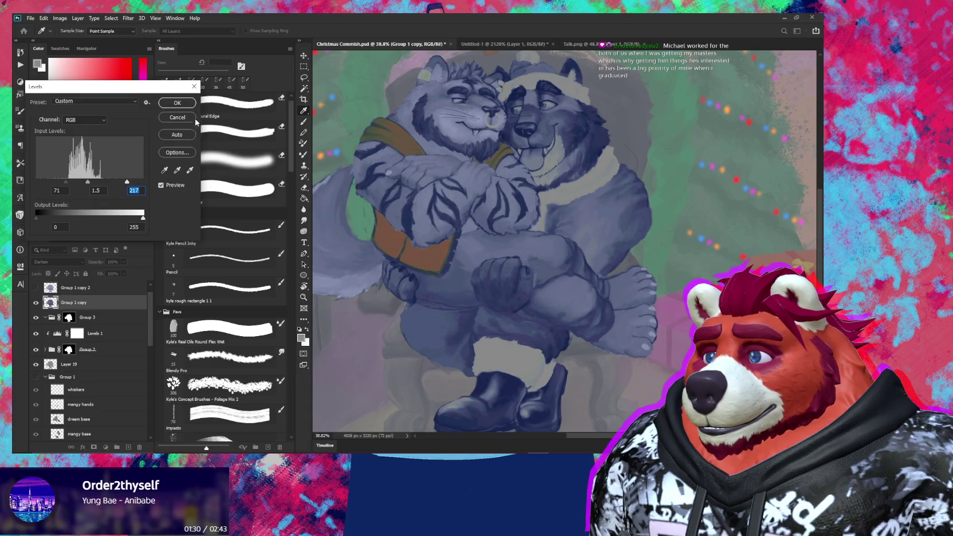
left_click(177, 103)
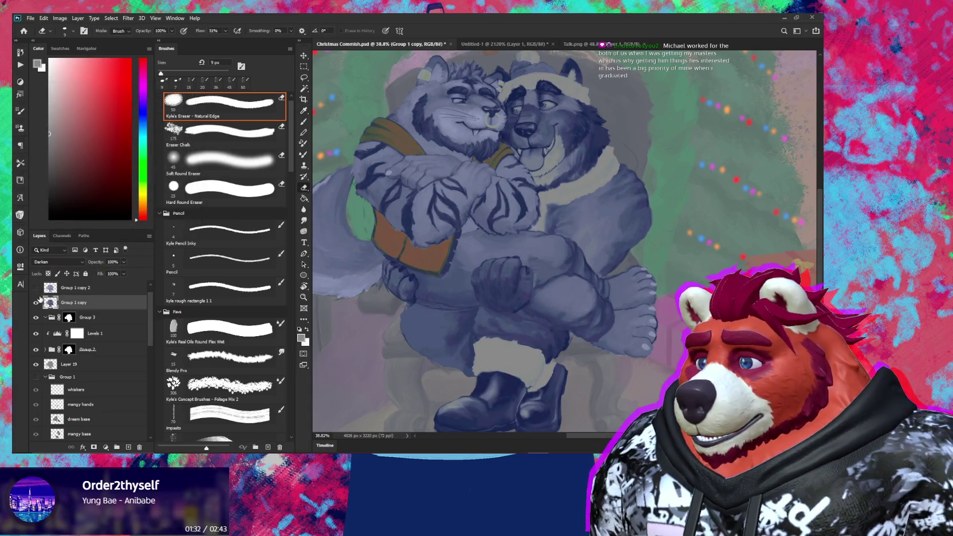
Step: Compare the two copies by toggling visibility, leaving Group 1 copy 2 shown
left_click(35, 302)
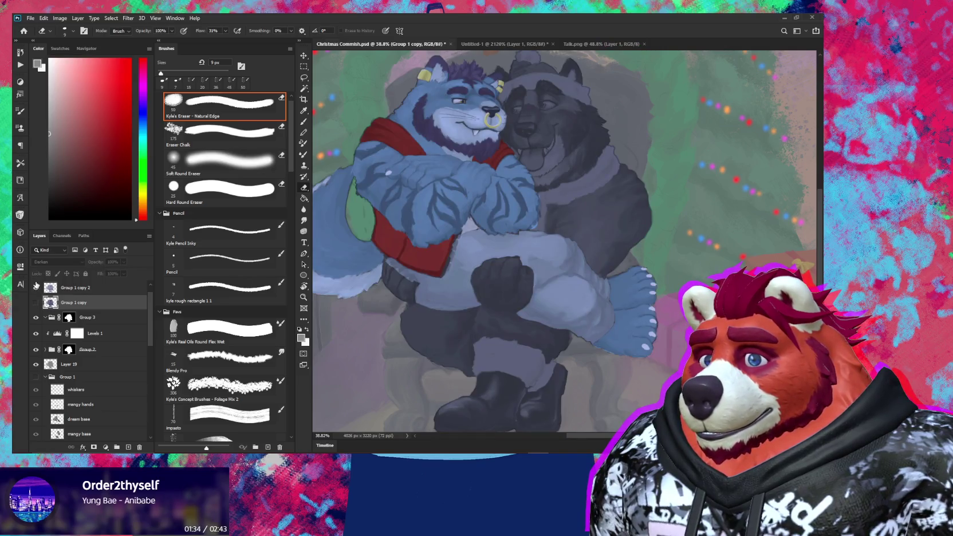
left_click(36, 287)
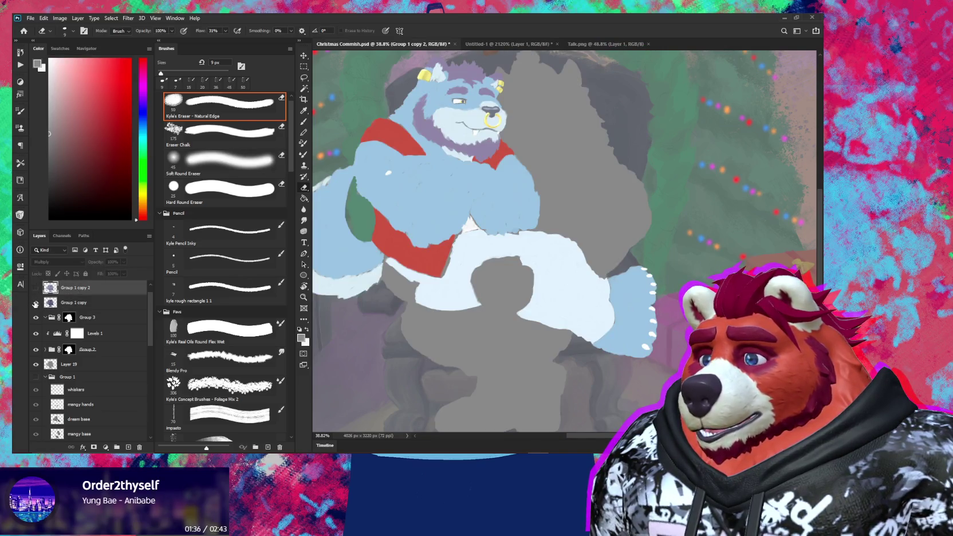
left_click(35, 302)
left_click(36, 302)
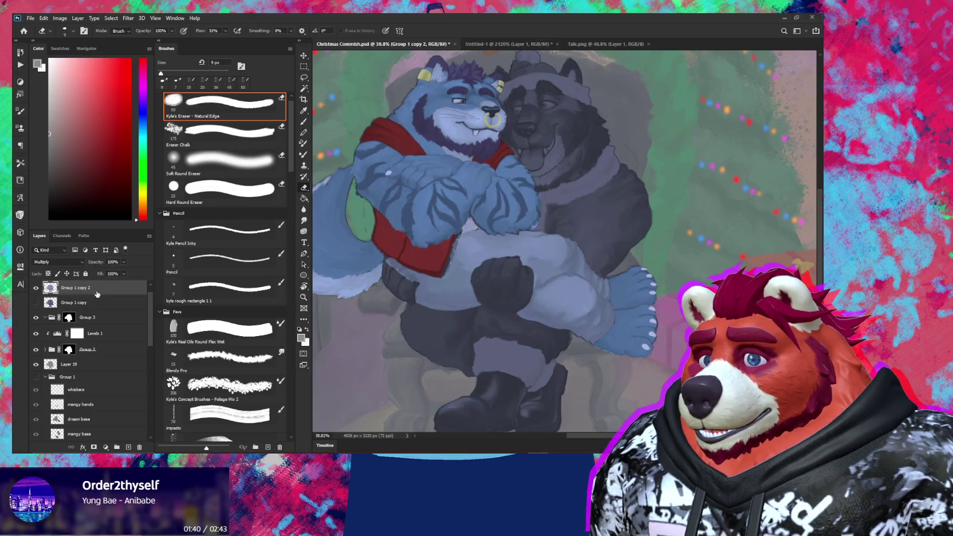
key("ctrl+l")
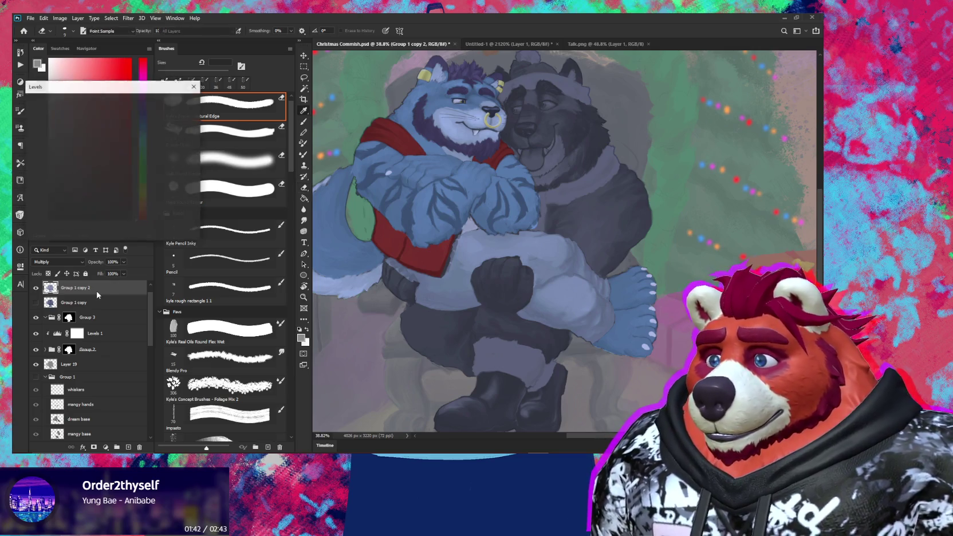
Step: Apply Levels black 60, midtone 1.13, white 226 to Group 1 copy 2, then toggle Levels 1 to compare
mouse_move(36, 183)
left_mouse_down()
mouse_move(91, 184)
mouse_move(54, 184)
left_mouse_up()
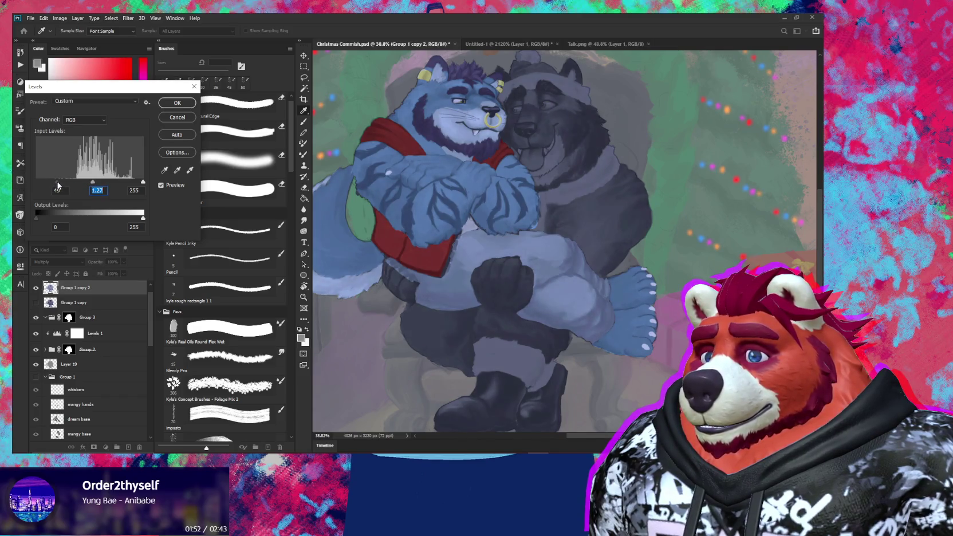
left_click_drag(65, 184, 90, 184)
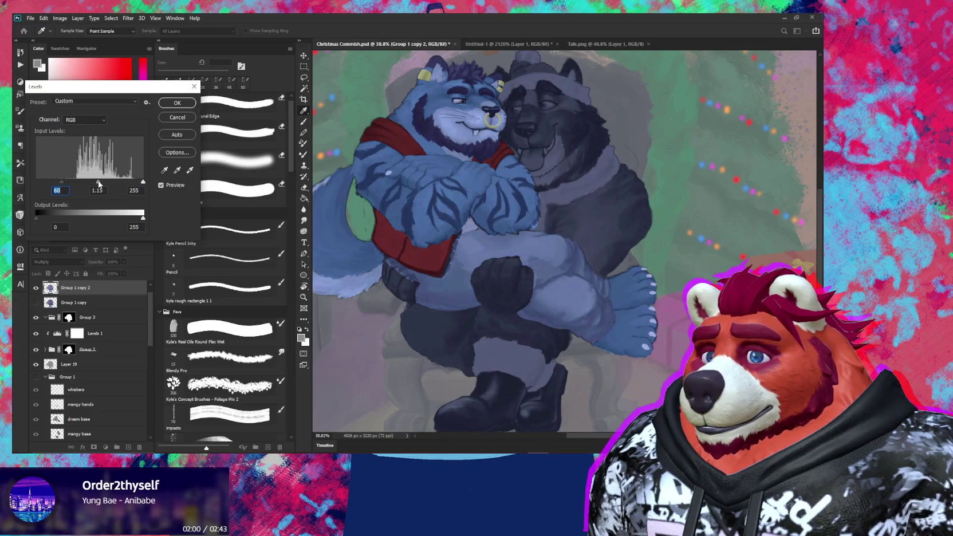
left_click_drag(144, 182, 131, 184)
left_click(131, 183)
left_click_drag(94, 183, 96, 183)
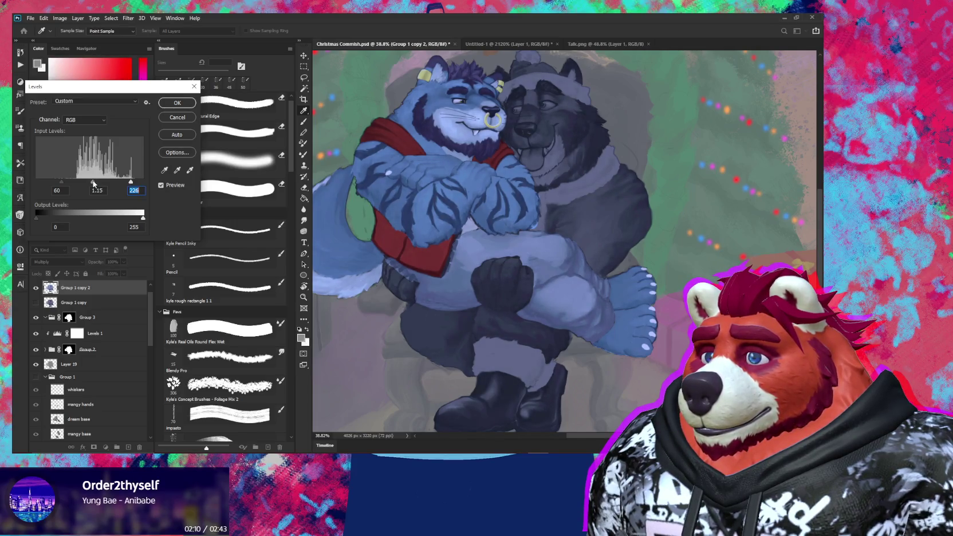
left_click(92, 183)
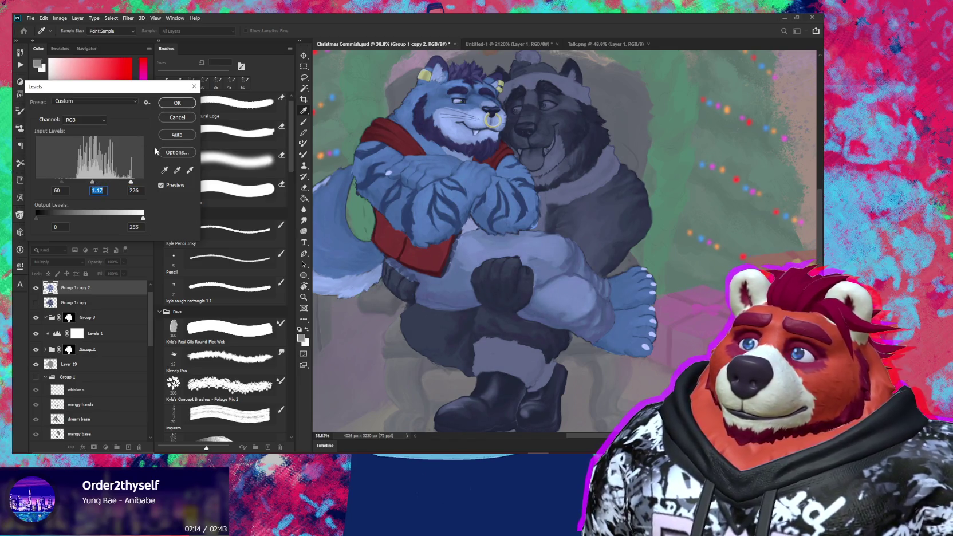
left_click_drag(92, 182, 96, 183)
left_click(178, 103)
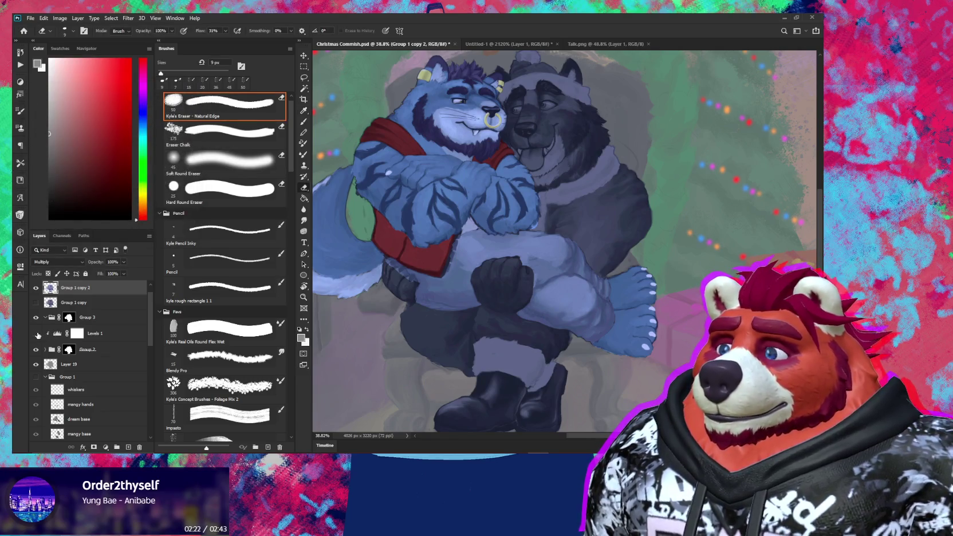
left_click(36, 334)
left_click(35, 333)
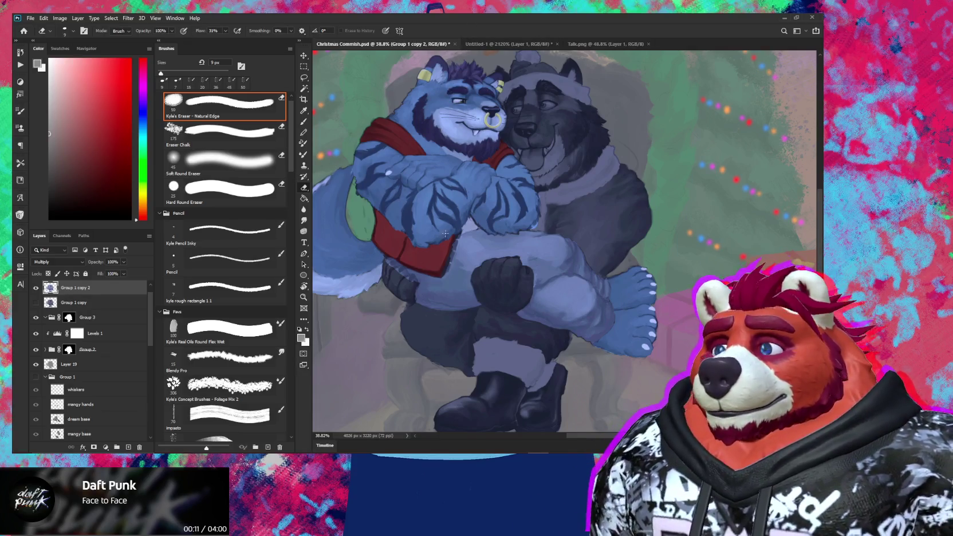
scroll(453, 243, "up", 2)
scroll(452, 242, "up", 1)
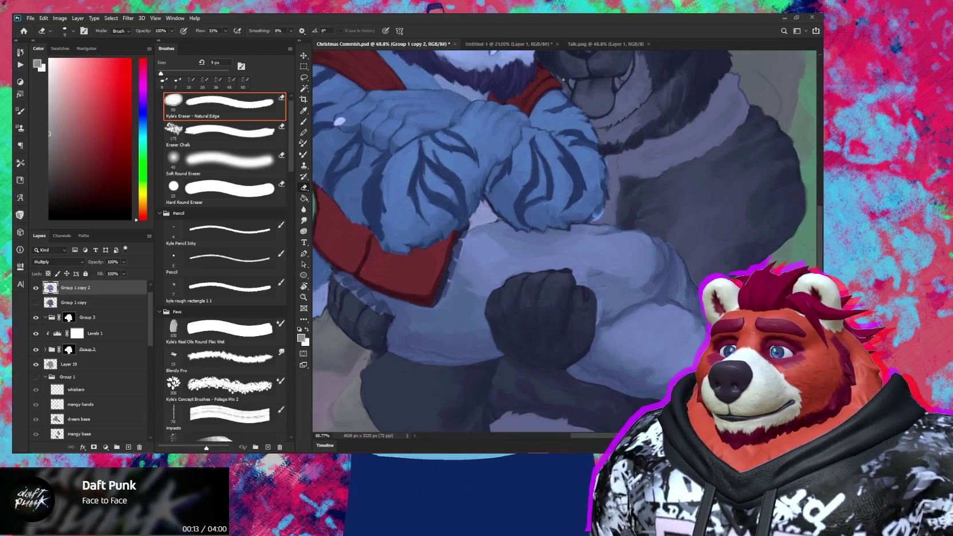
left_click_drag(557, 179, 585, 327)
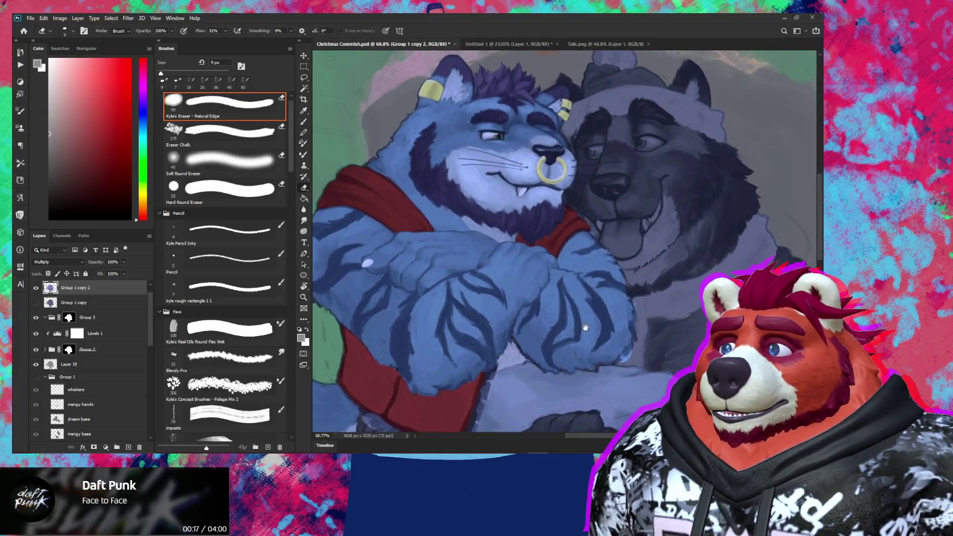
mouse_move(579, 292)
left_mouse_down()
mouse_move(599, 305)
mouse_move(652, 259)
mouse_move(514, 244)
left_mouse_up()
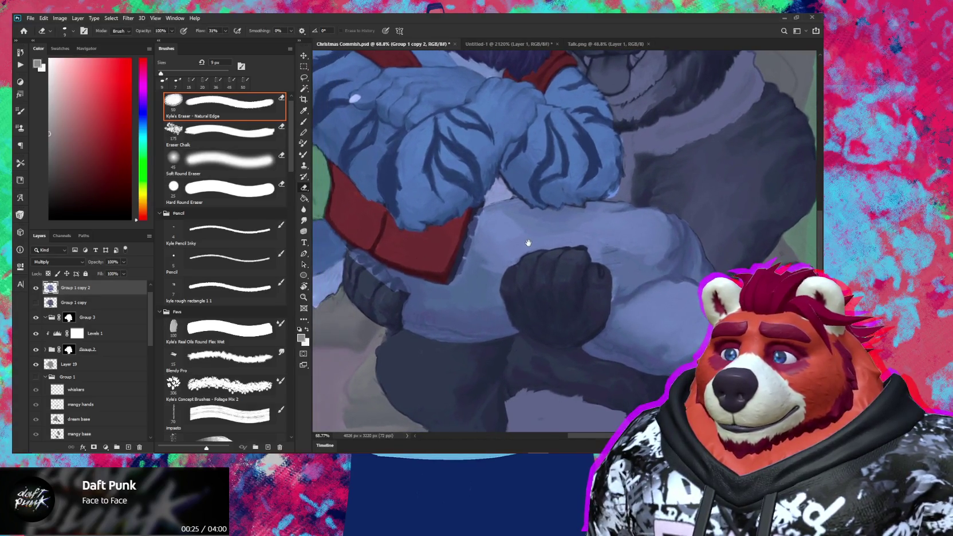
mouse_move(514, 245)
left_mouse_down()
mouse_move(449, 264)
mouse_move(553, 319)
mouse_move(582, 391)
left_mouse_up()
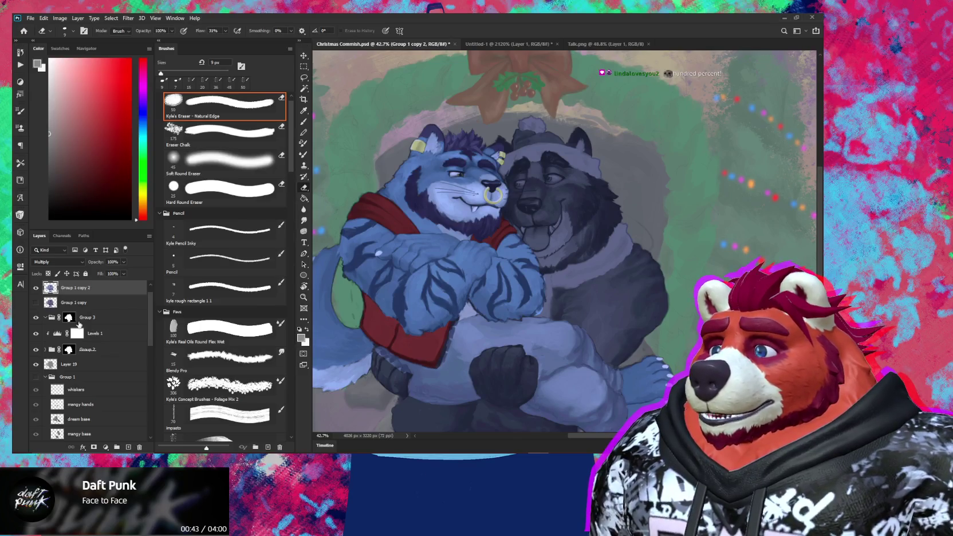
Step: Add a new empty Layer 31 inside Group 3
left_click(50, 318)
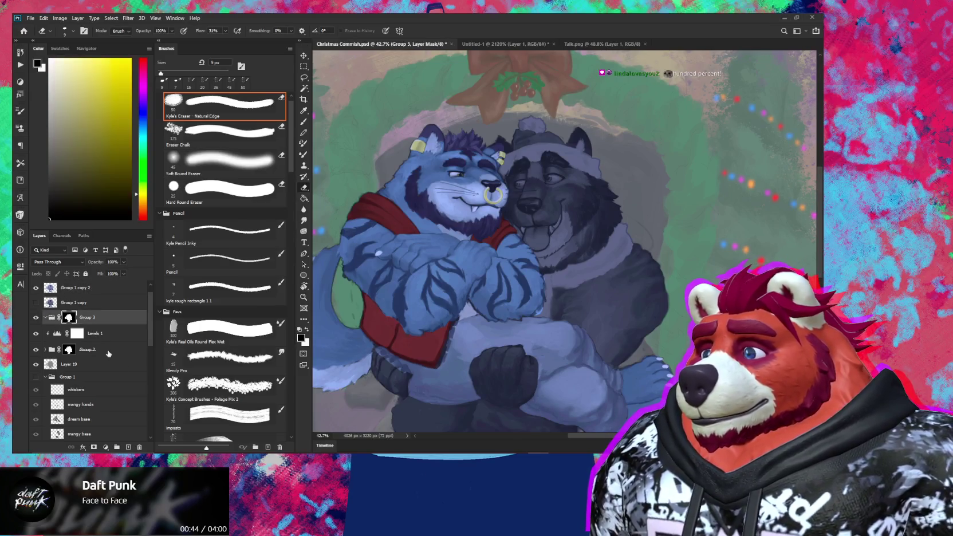
left_click(129, 446)
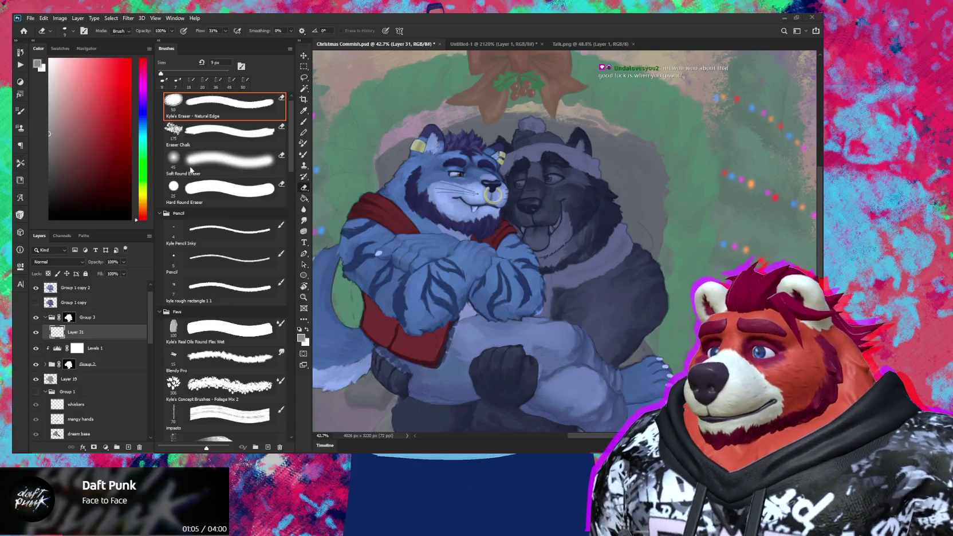
left_click(26, 19)
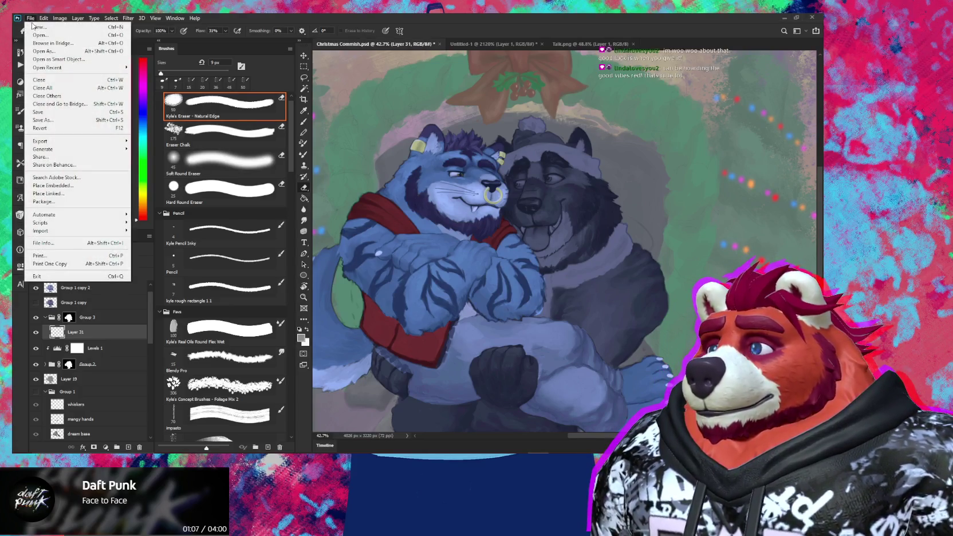
Step: Paste the character reference sheet into a new 2000×1146 document
left_click(40, 27)
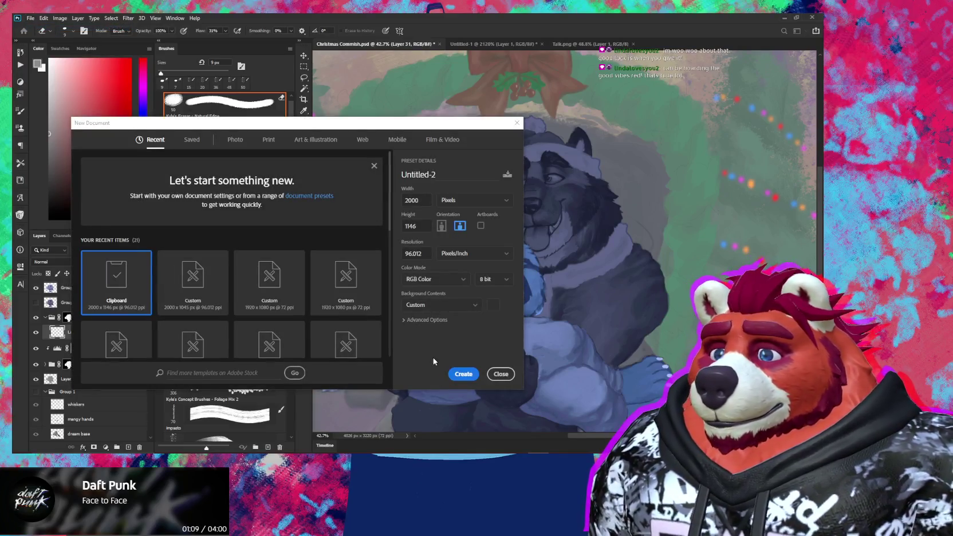
left_click(461, 375)
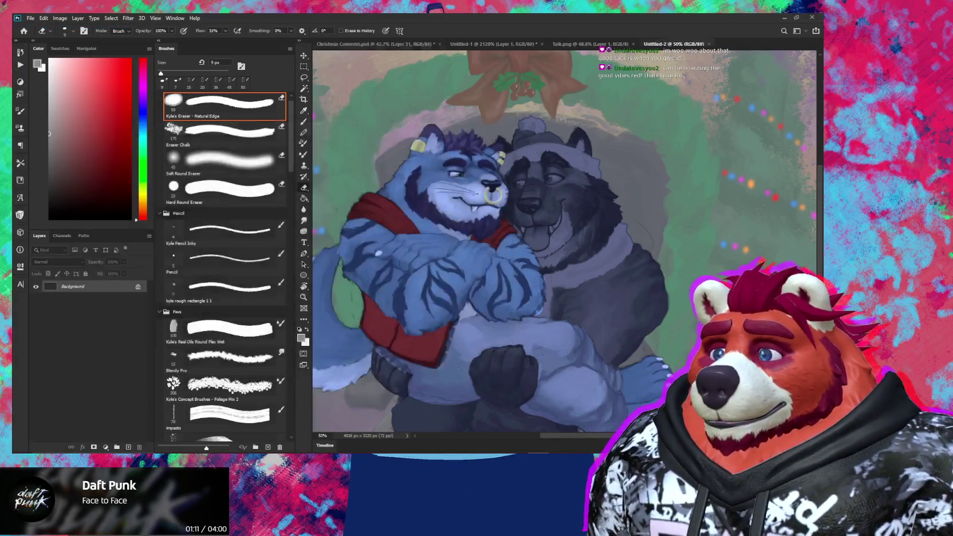
key("ctrl+v")
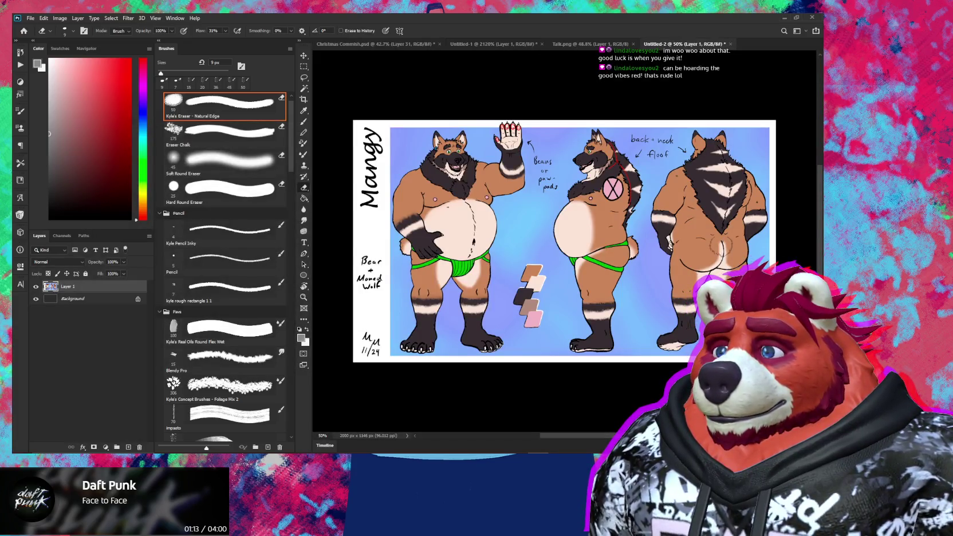
Step: Sample the reference wolf's tan fur colour, then return to Christmas Commish
left_click_drag(443, 162, 509, 179)
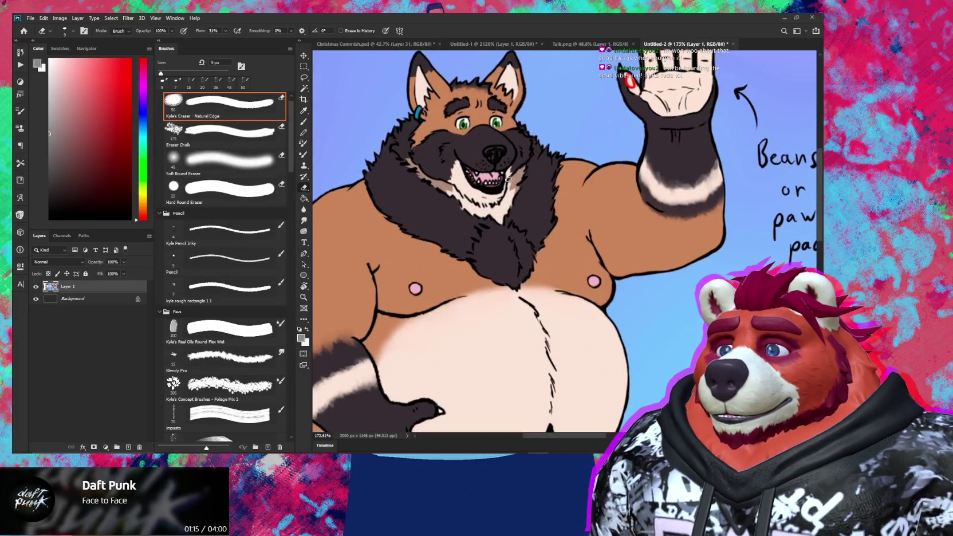
scroll(509, 180, "up", 1)
key("b")
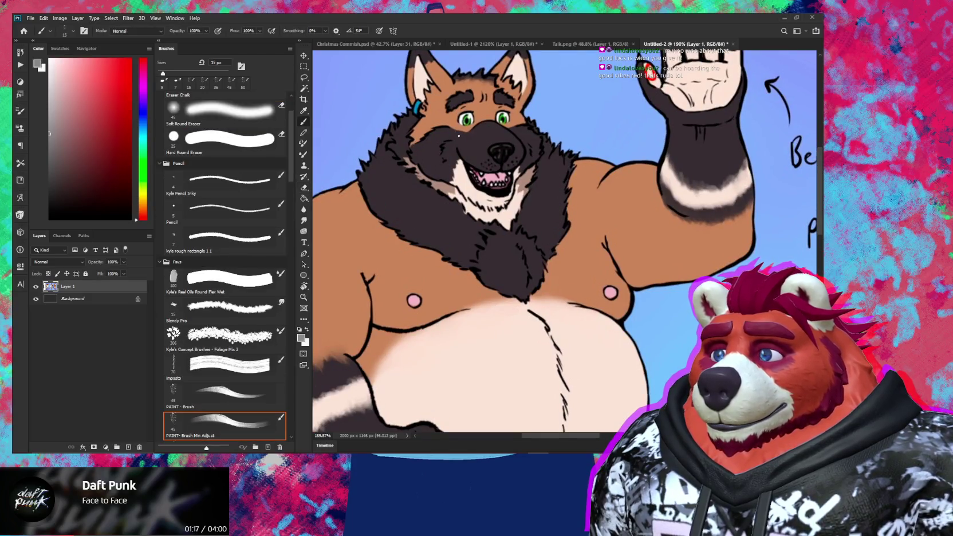
left_click(438, 115, "alt")
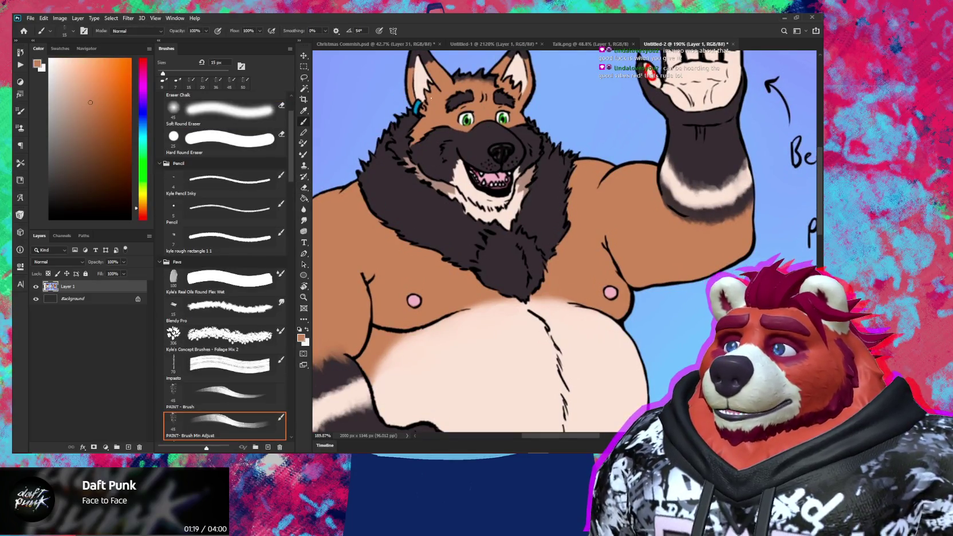
left_click(406, 43)
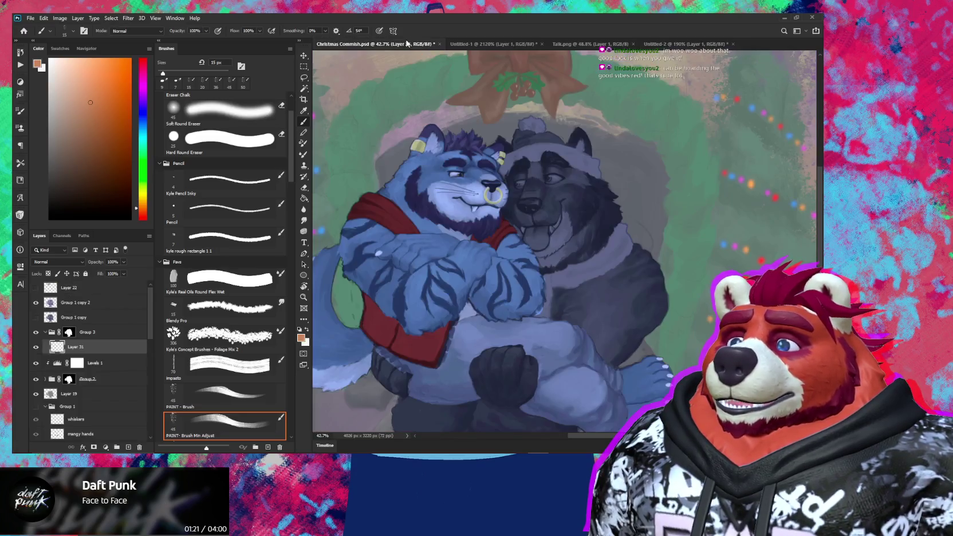
Step: With a larger brush on Layer 31, paint a rust-orange patch across the grey bear's cheek beside its eye
scroll(534, 217, "up", 2)
scroll(541, 207, "up", 2)
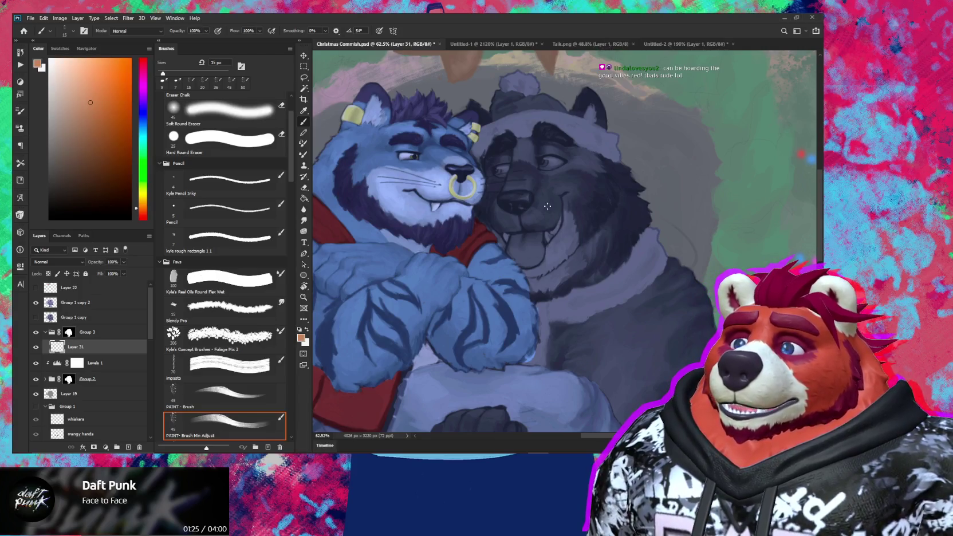
scroll(585, 165, "up", 2)
scroll(583, 167, "up", 2)
scroll(582, 168, "up", 1)
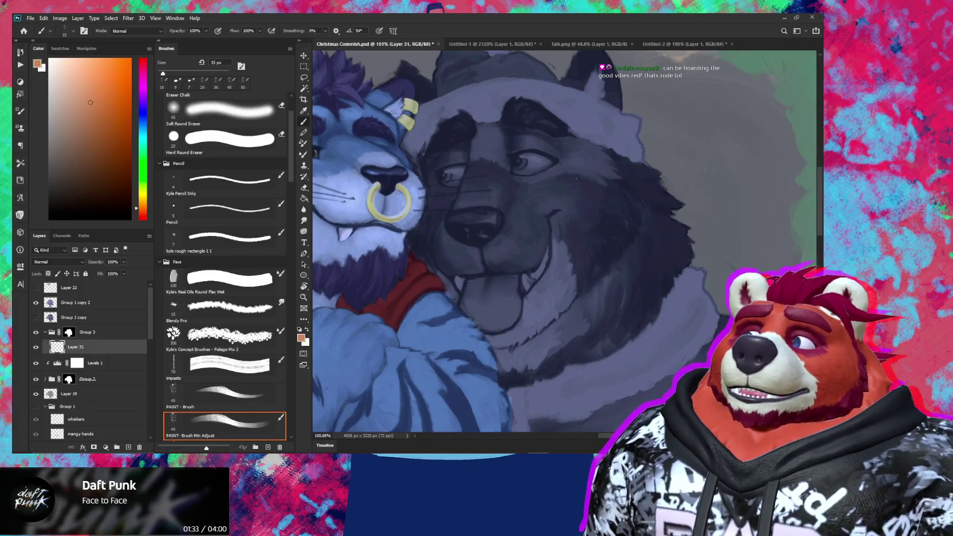
key("bracketright")
key("bracketright")
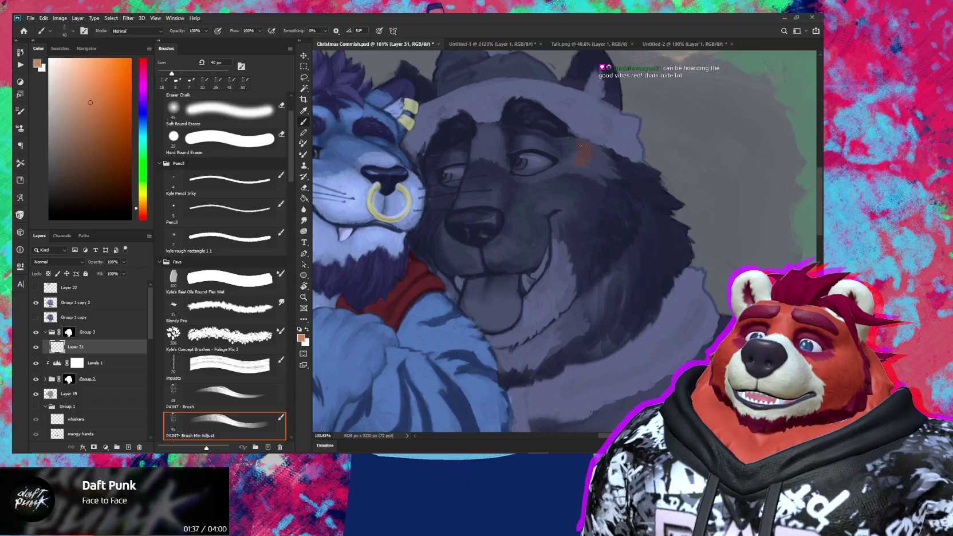
left_click_drag(583, 146, 609, 162)
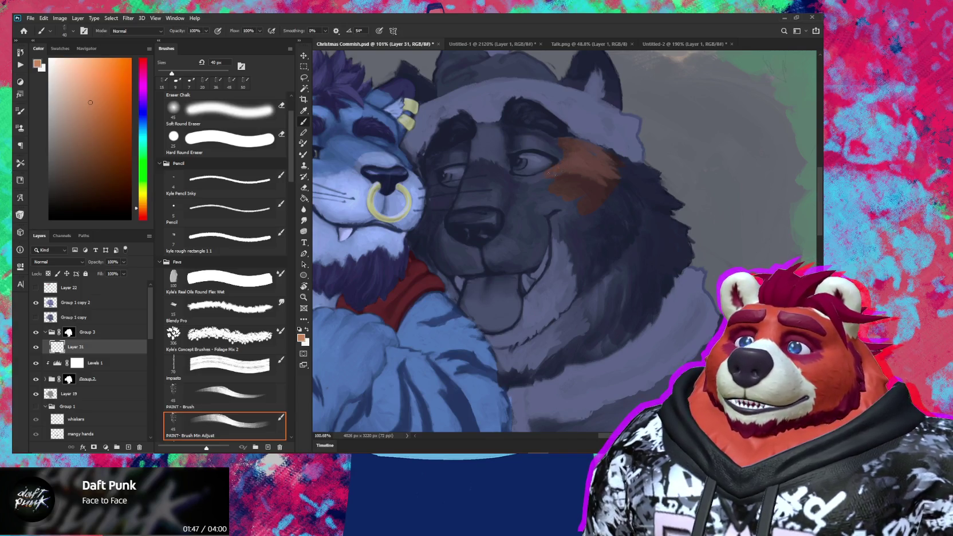
left_click_drag(520, 182, 531, 145)
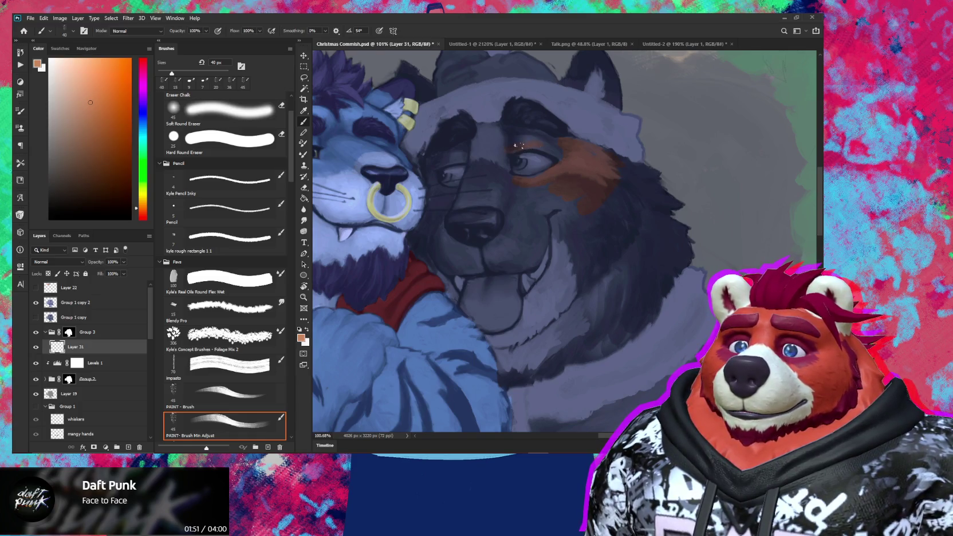
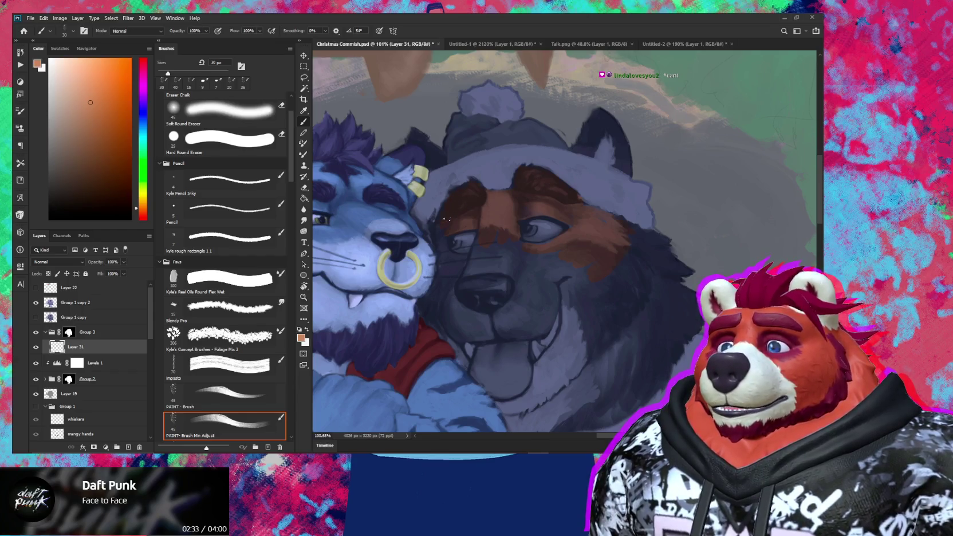
Step: Zoom out to about 58%, then close in on the tiger and dog faces
key("z")
mouse_move(444, 221)
left_mouse_down()
mouse_move(400, 229)
mouse_move(458, 248)
mouse_move(581, 250)
left_mouse_up()
key("b")
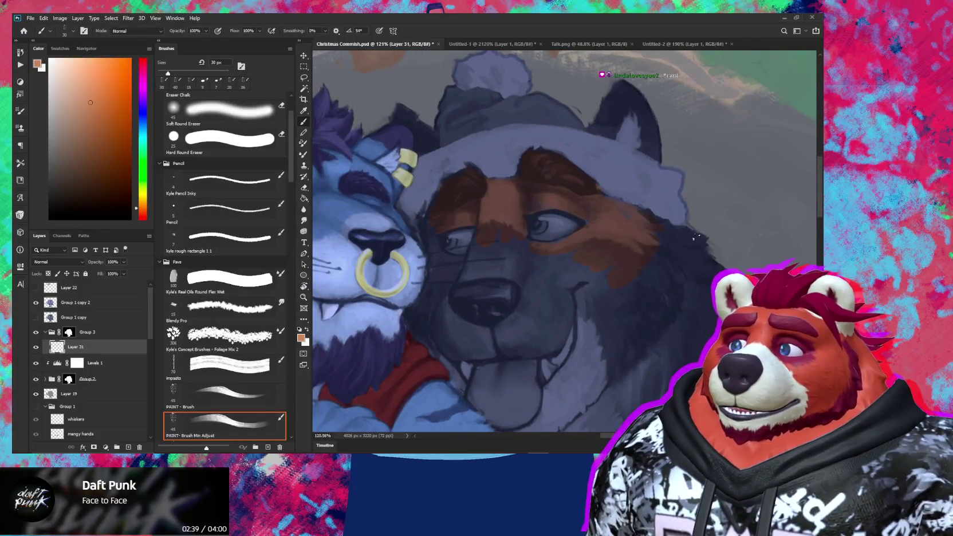
mouse_move(546, 329)
left_mouse_down()
mouse_move(513, 227)
mouse_move(486, 201)
left_mouse_up()
scroll(536, 246, "down", 3)
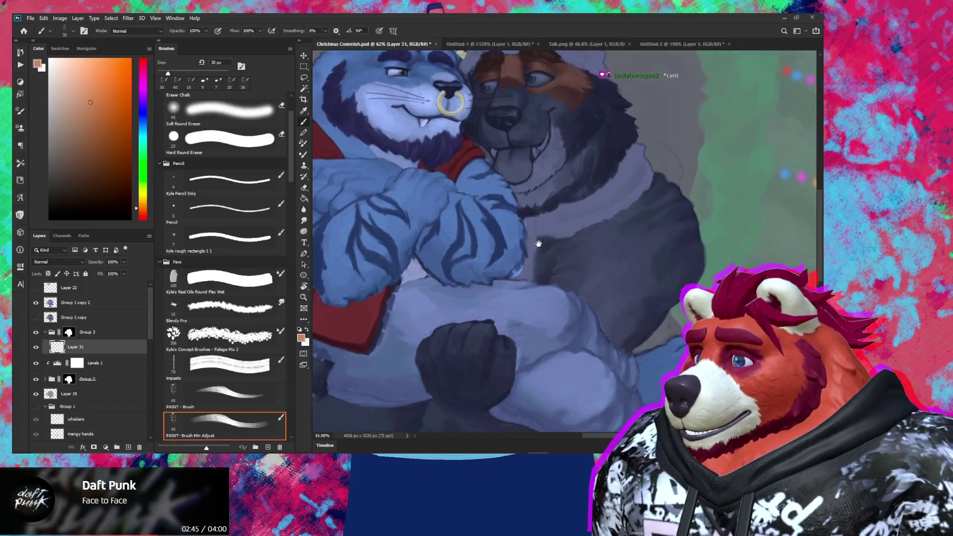
Step: Pan over the dog's body, faces and mistletoe wreath, then add empty Layer 32 above Layer 31
left_click_drag(537, 246, 580, 210)
mouse_move(609, 201)
left_mouse_down()
mouse_move(586, 157)
mouse_move(592, 56)
mouse_move(624, 217)
mouse_move(544, 309)
left_mouse_up()
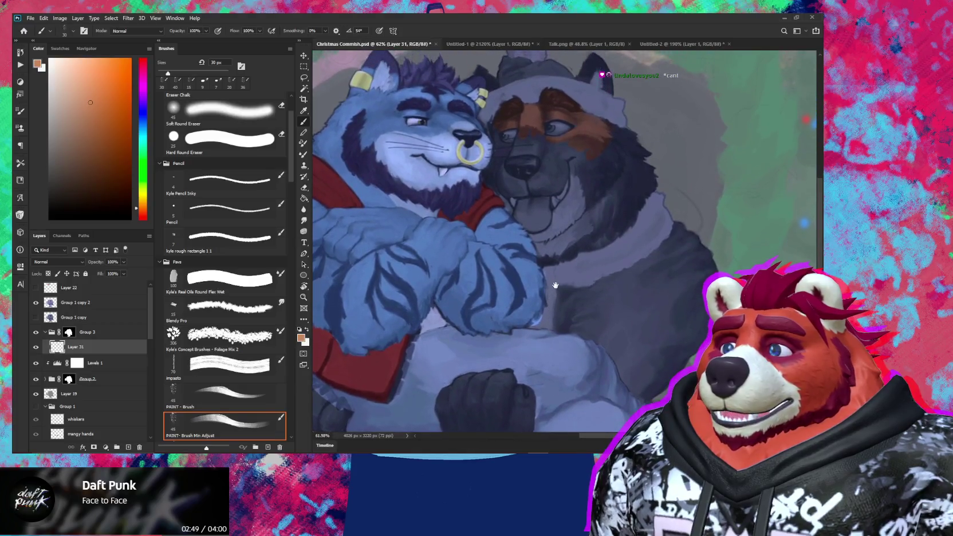
mouse_move(549, 269)
left_mouse_down()
mouse_move(554, 321)
mouse_move(554, 309)
left_mouse_up()
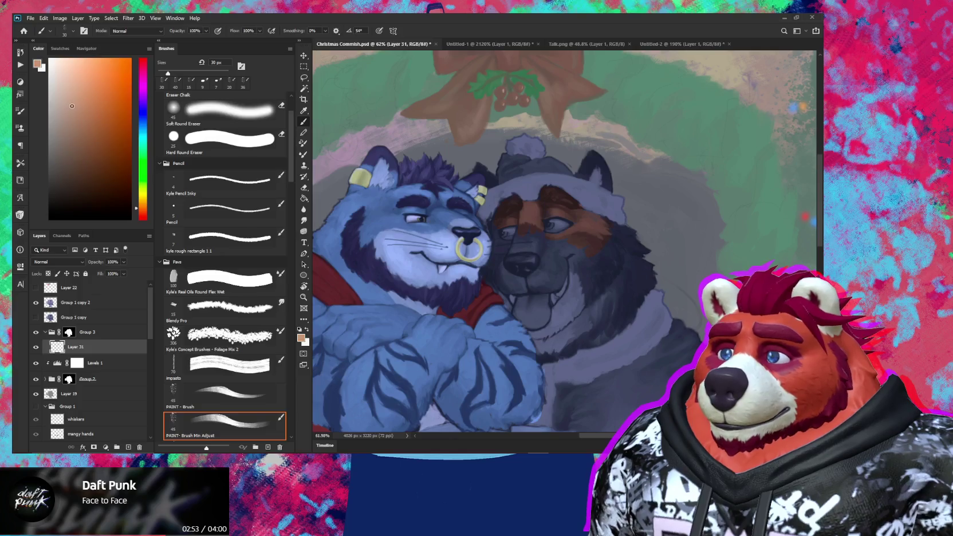
key("ctrl+shift+alt+n")
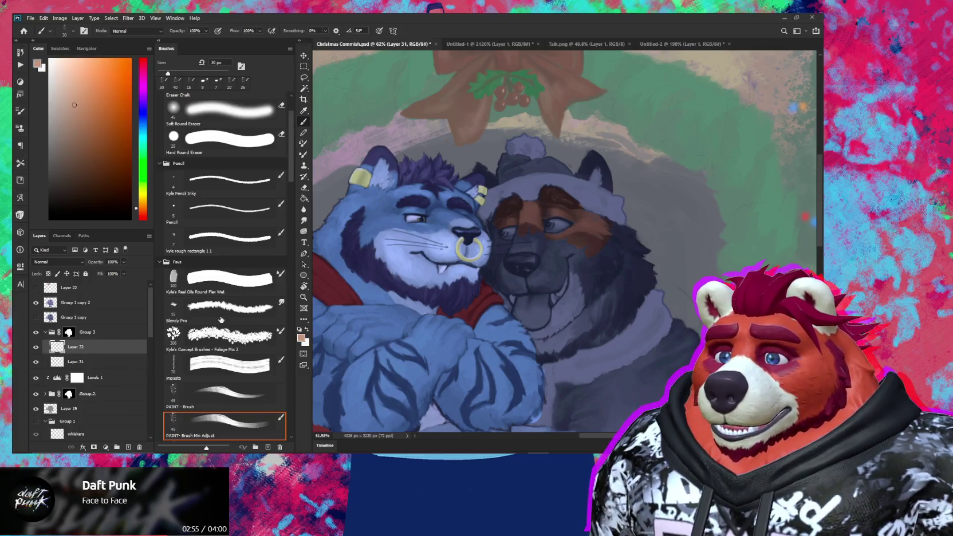
Step: Paint brown over the dog's cheeks and around its eyes on Layer 32, using brush sizes from 25 to 80 px
scroll(598, 275, "up", 3)
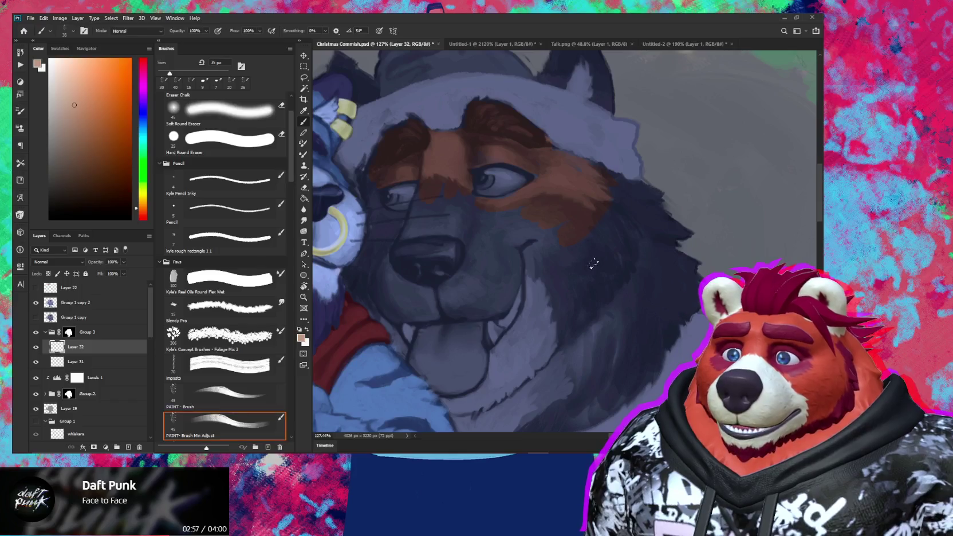
left_click_drag(575, 255, 552, 219)
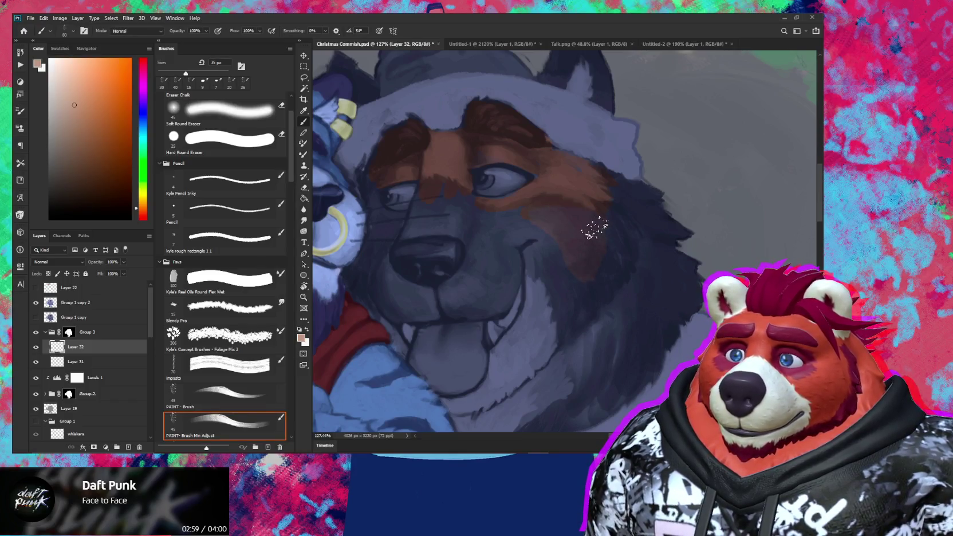
key("bracketright")
key("bracketright")
key("bracketright")
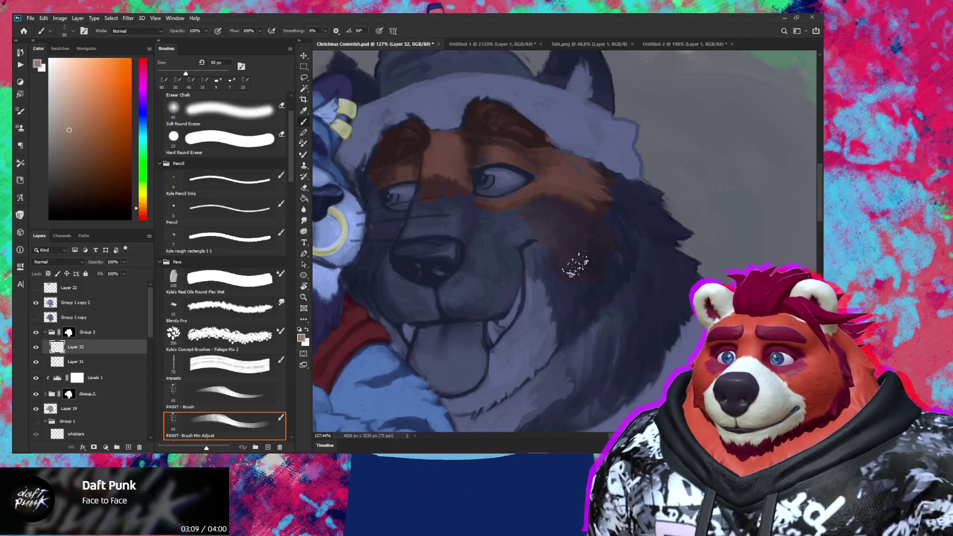
key("bracketleft")
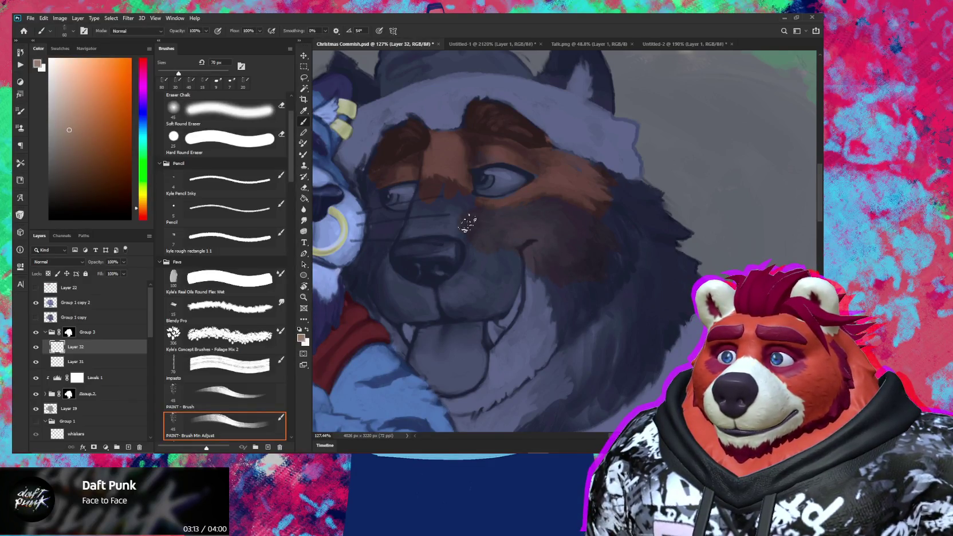
key("bracketleft")
key("bracketleft")
key("bracketleft")
key("bracketleft")
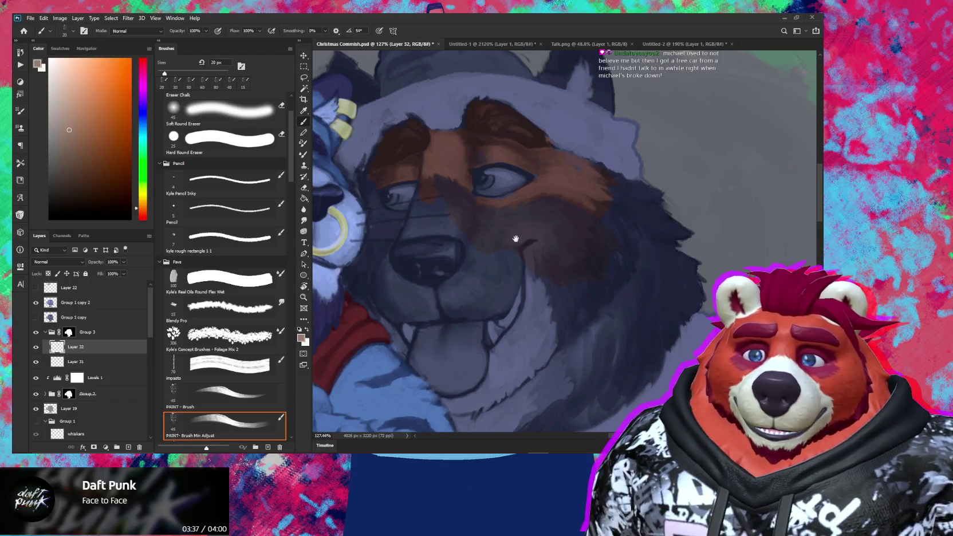
scroll(516, 240, "left", 5)
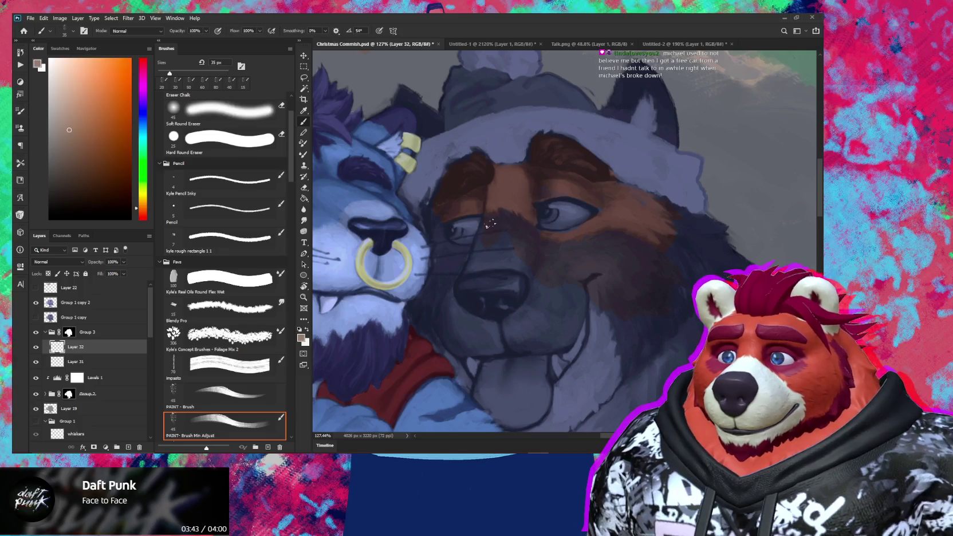
key("bracketleft")
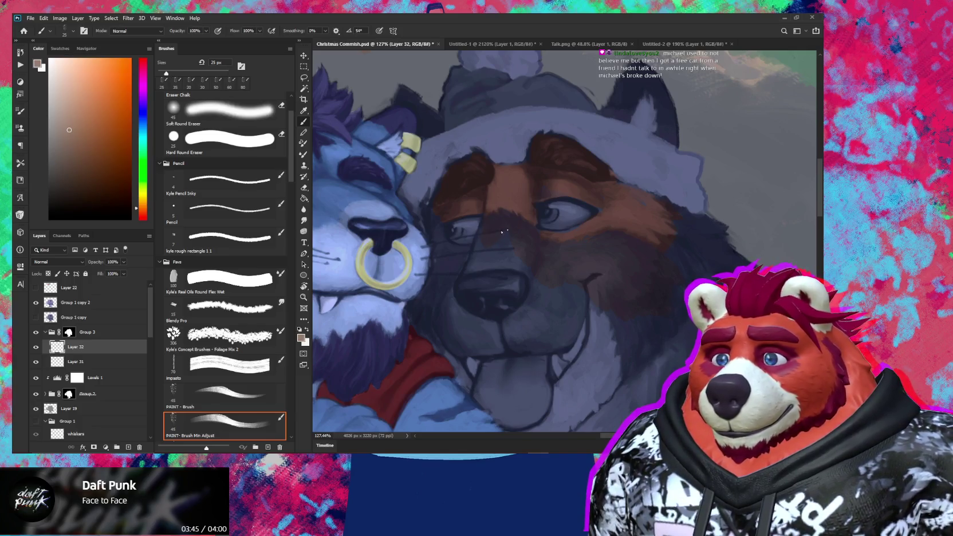
left_click_drag(504, 231, 557, 245)
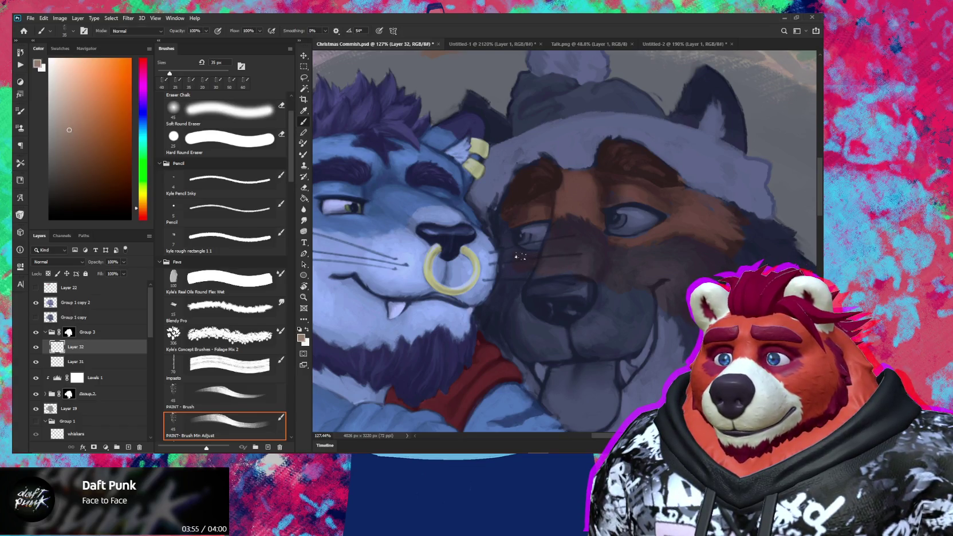
key("bracketleft")
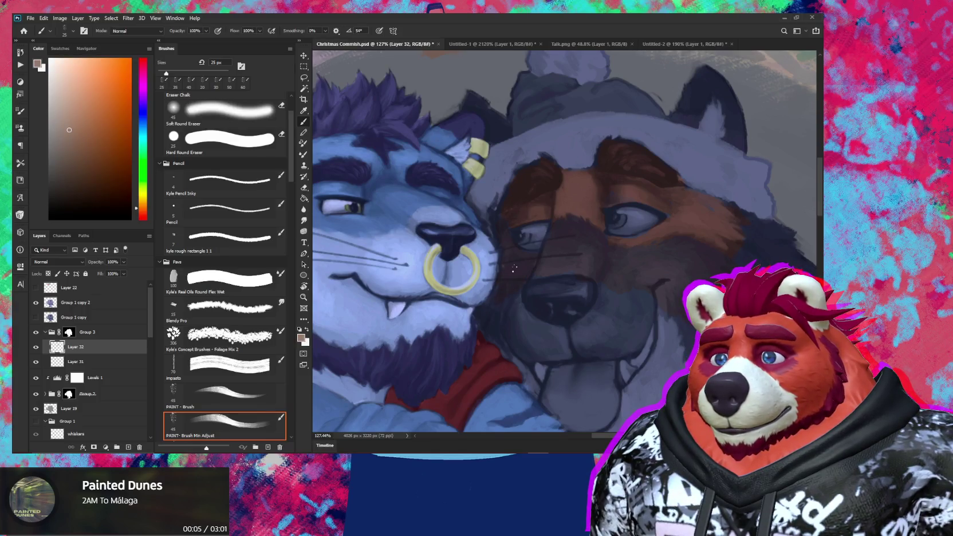
key("e")
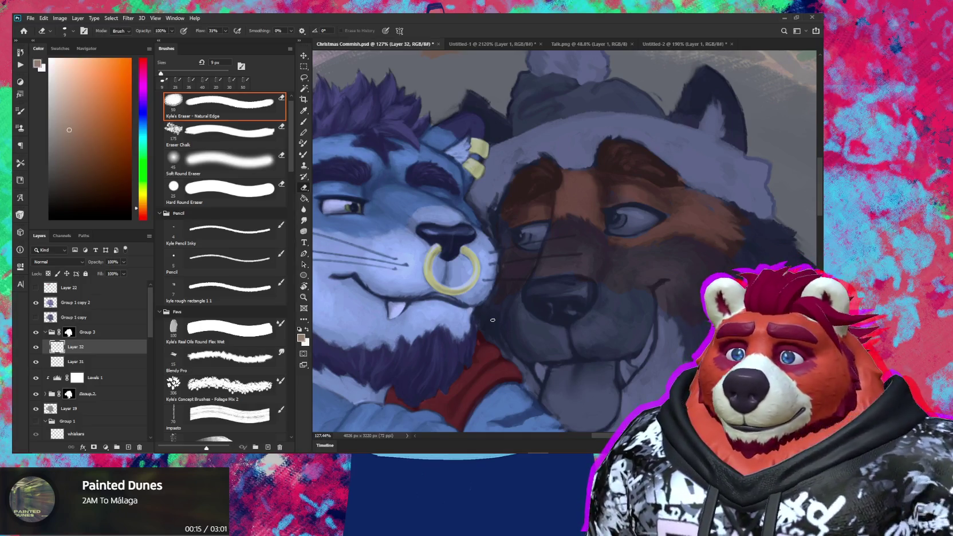
Step: Solo Layer 31, make it active, sample its orange paint, then show all layers again
left_click(36, 362, "alt")
key("b")
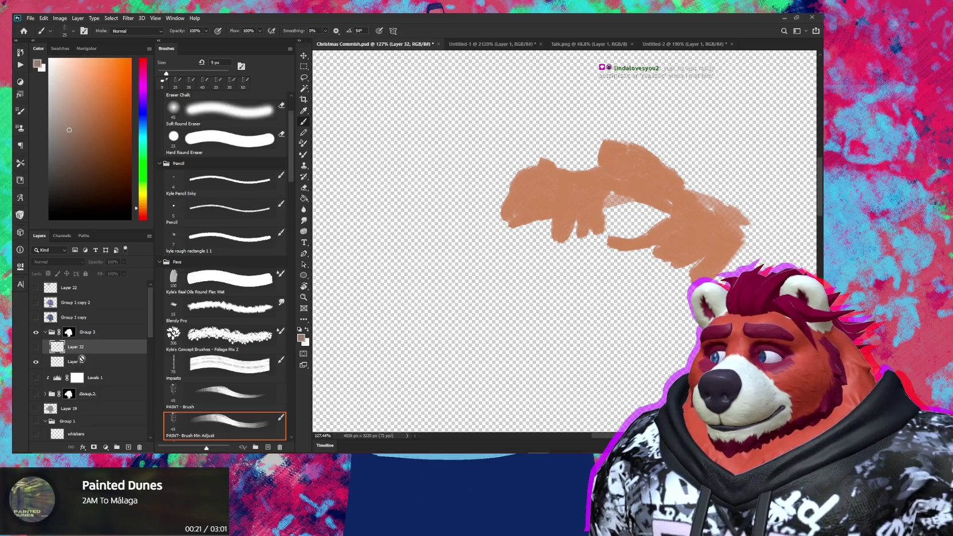
key("alt+Tab")
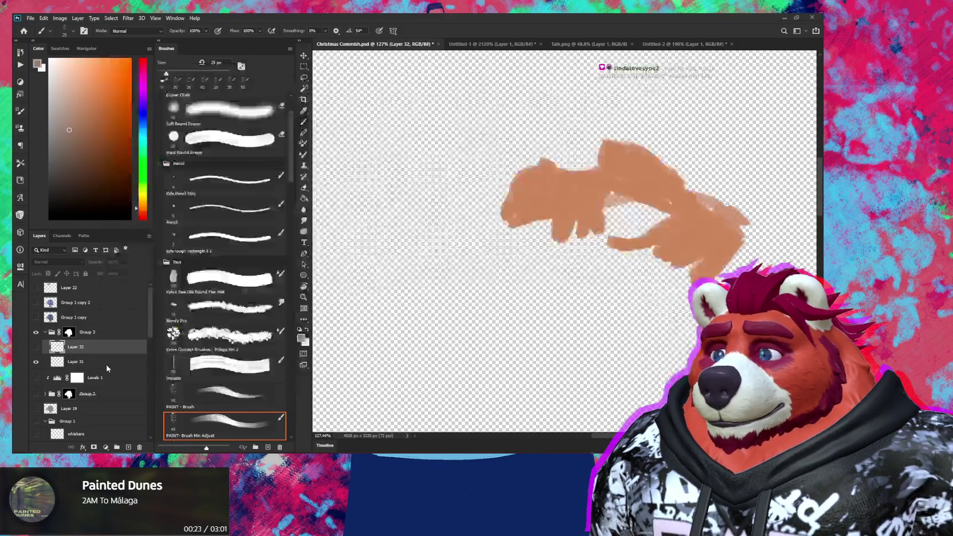
left_click(103, 363)
left_click(691, 227, "alt")
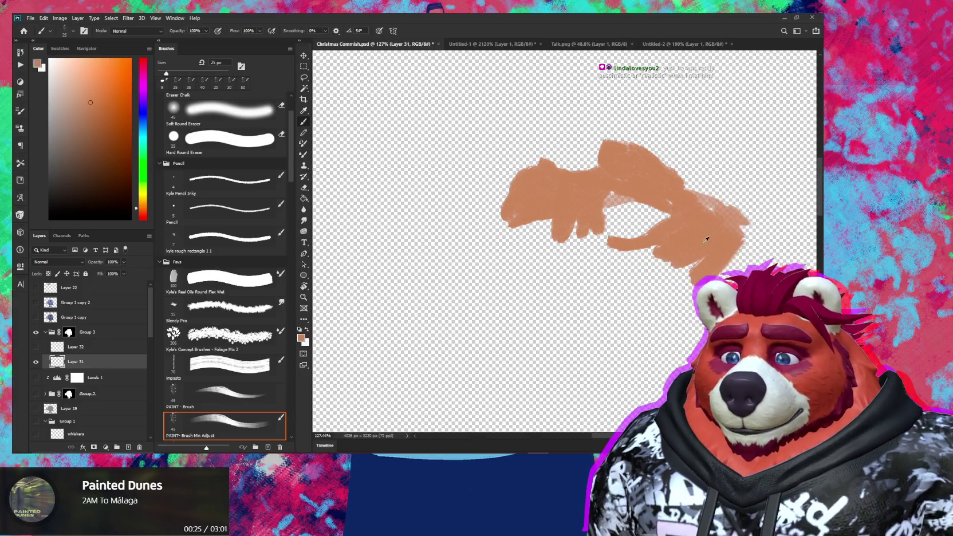
left_click(36, 363, "alt")
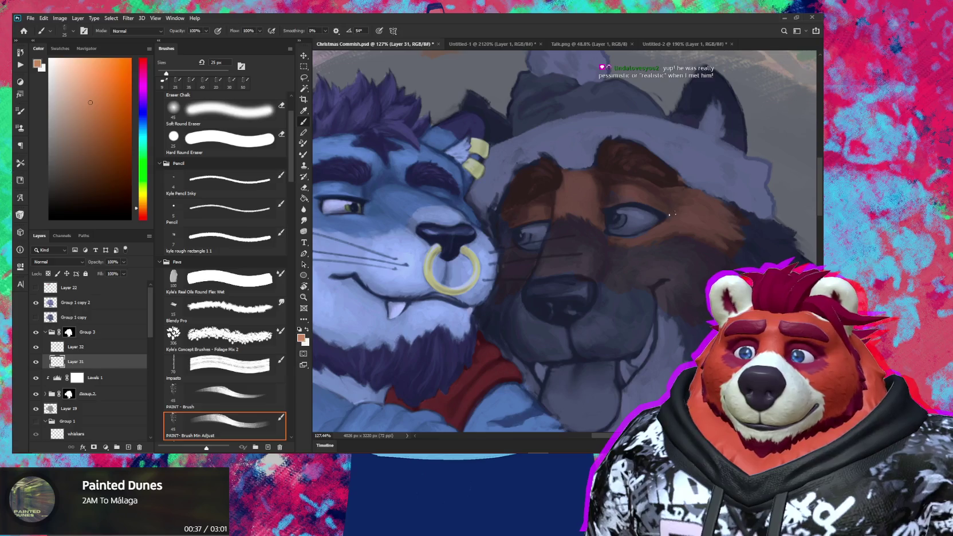
Step: Zoom to 251% on the dog's eye and pan across its brows, muzzle and the tiger's nose ring
mouse_move(705, 205)
left_mouse_down()
mouse_move(604, 241)
mouse_move(659, 269)
left_mouse_up()
key("z")
key("e")
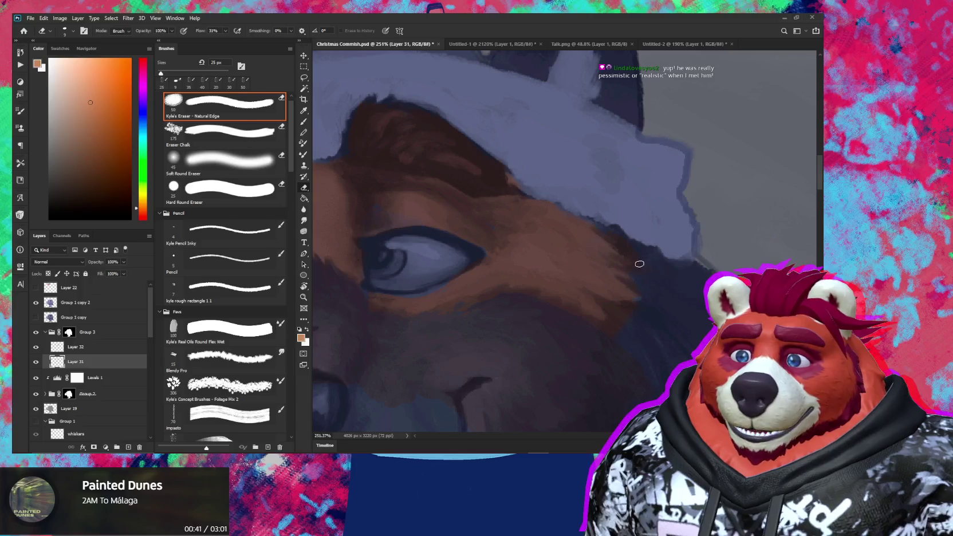
key("b")
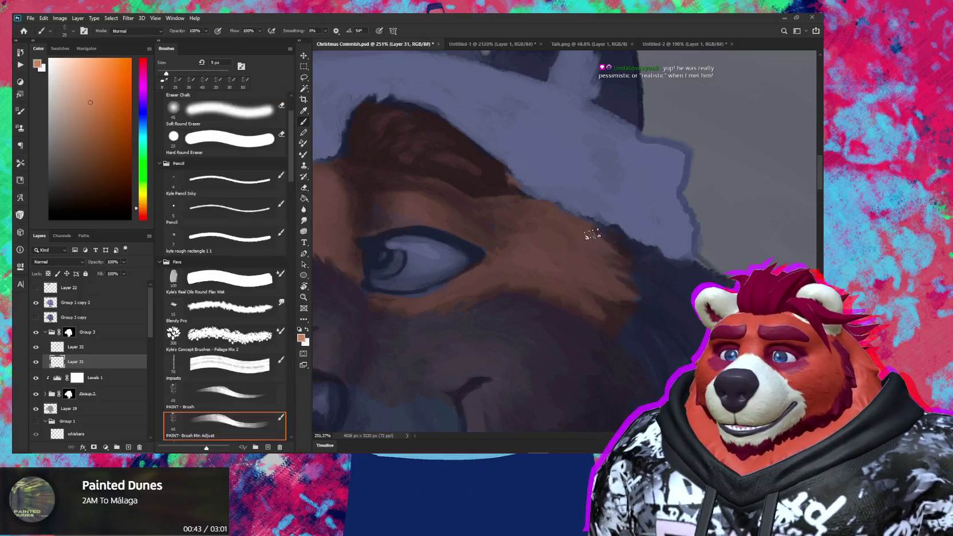
mouse_move(501, 228)
left_mouse_down()
mouse_move(577, 251)
mouse_move(565, 255)
left_mouse_up()
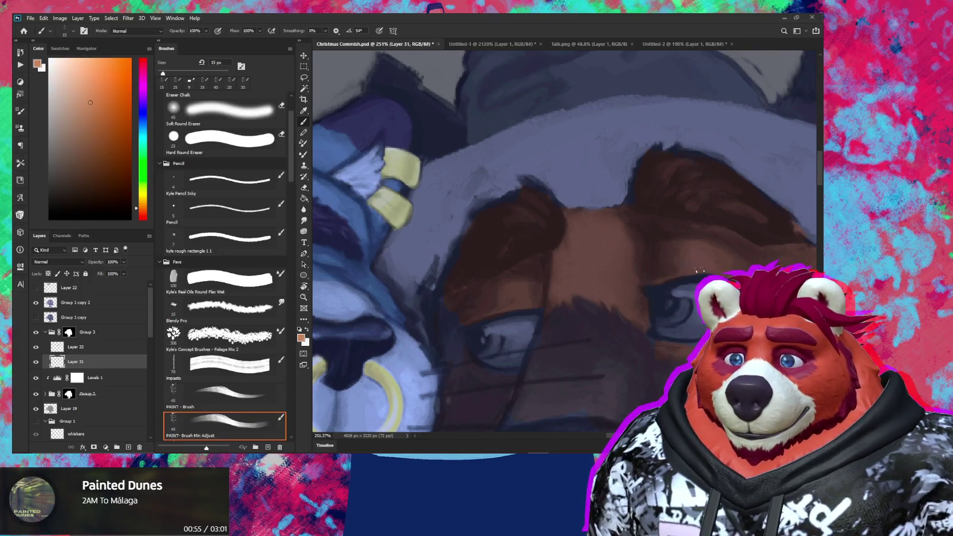
left_click_drag(648, 275, 689, 309)
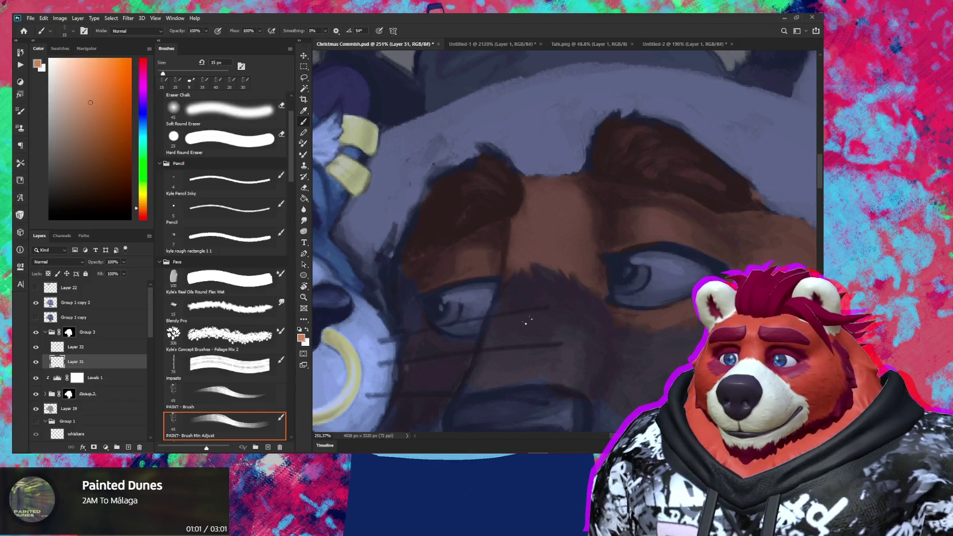
left_click_drag(502, 314, 610, 271)
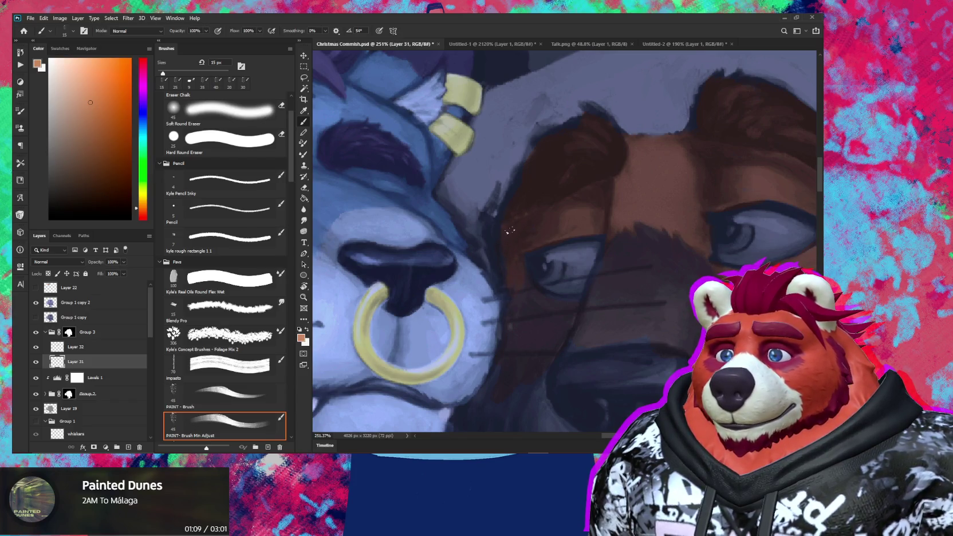
left_click_drag(613, 270, 590, 270)
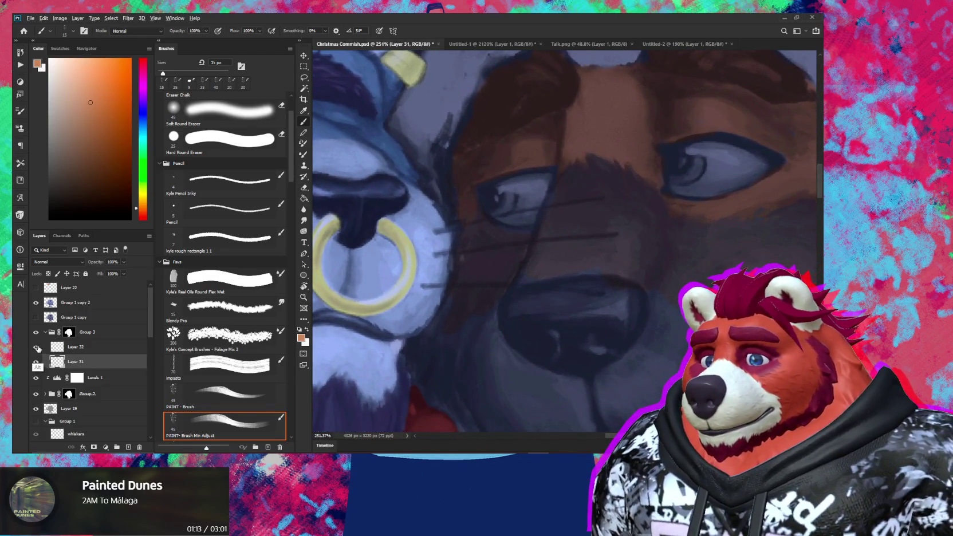
Step: Solo Layer 31, dismiss the hidden-layer error, sample its muted brown, restore all layers and select Layer 32
left_click(35, 361, "alt")
left_click(587, 236)
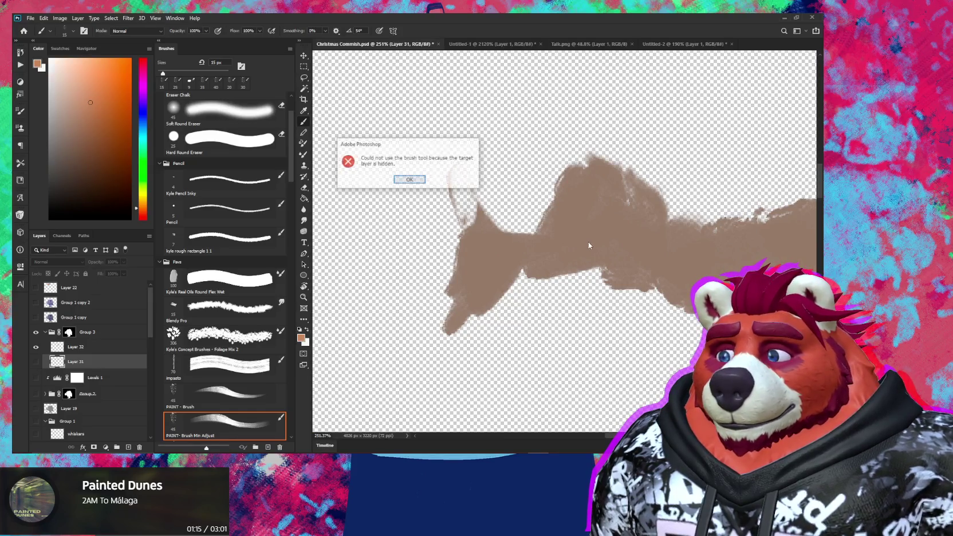
left_click(409, 183)
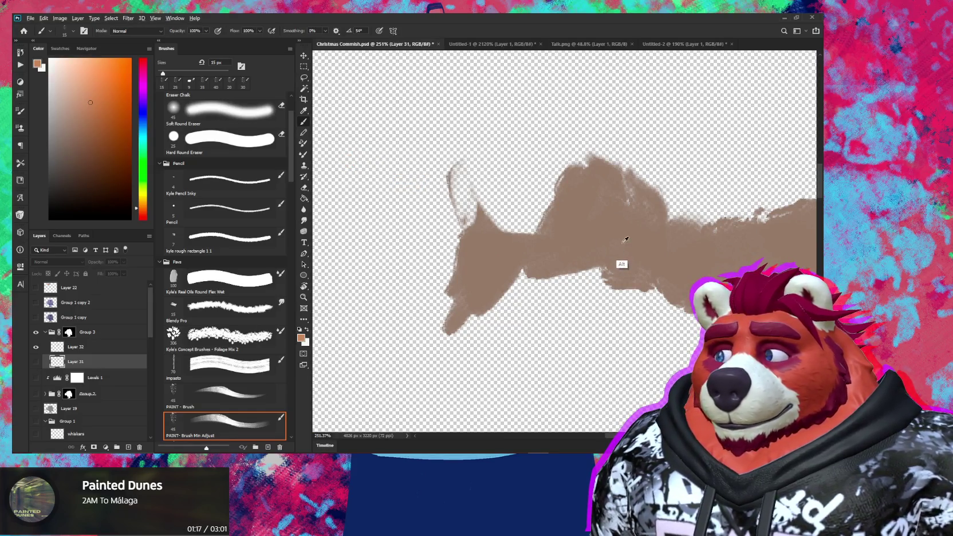
left_click(619, 267, "alt")
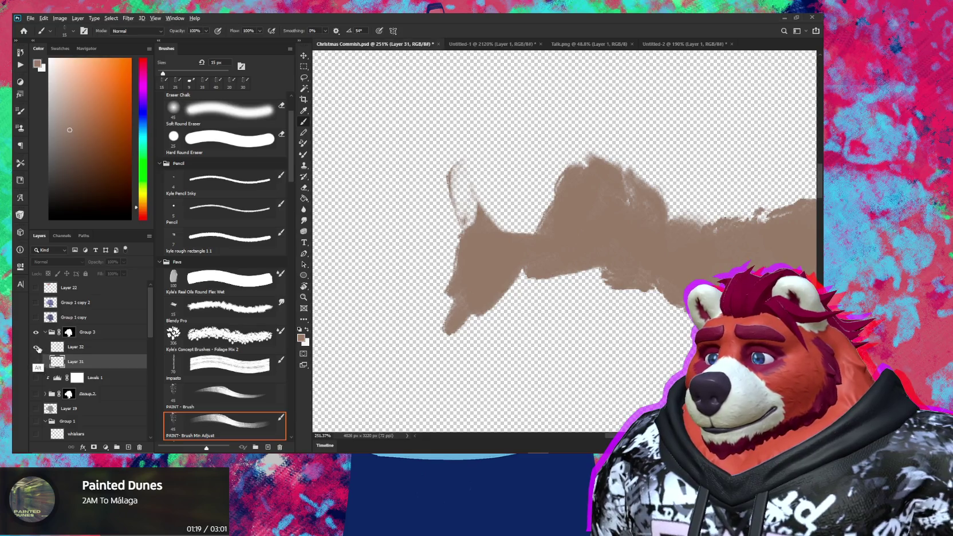
left_click(38, 361, "alt")
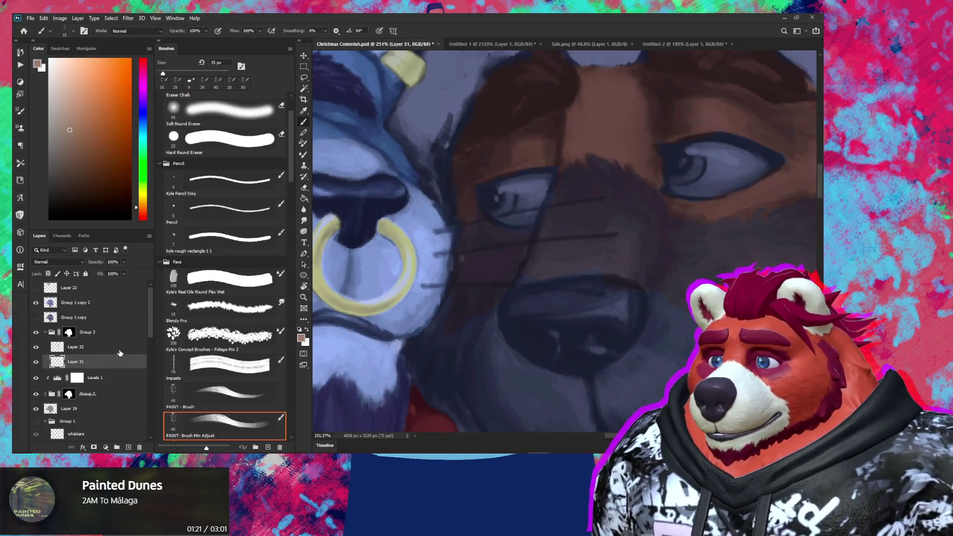
left_click(125, 346)
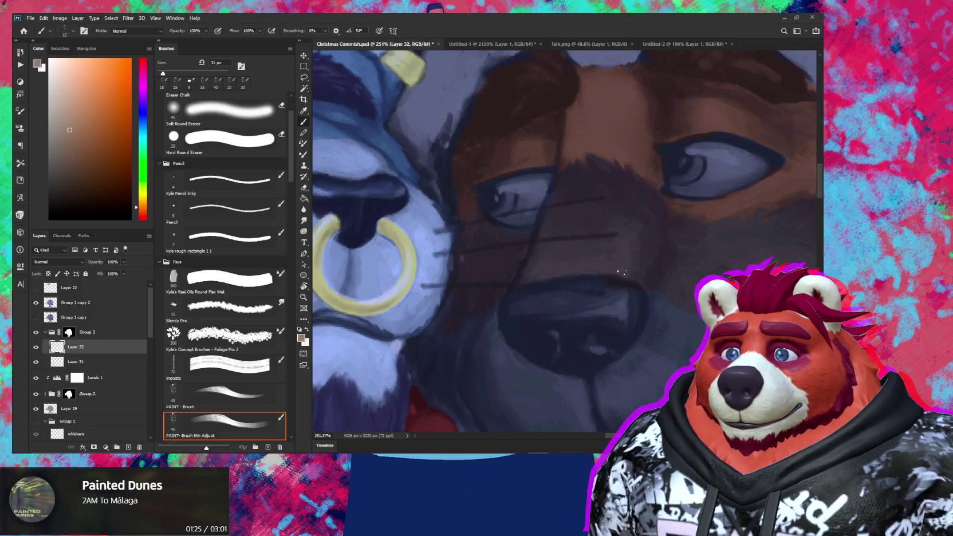
Step: With a brush enlarged past 30 px, paint darker brown shading over the dog's muzzle and nose
left_click_drag(666, 315, 582, 272)
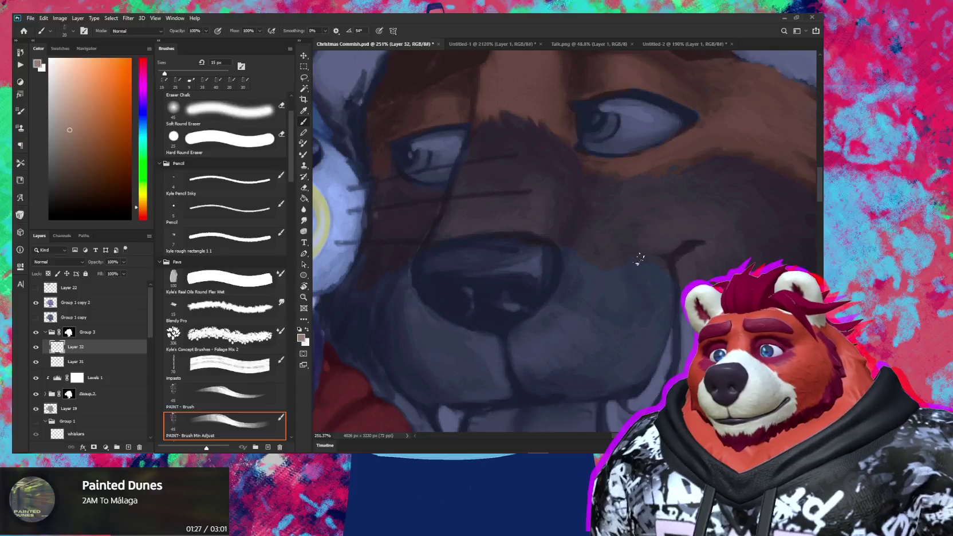
key("bracketright")
key("bracketright")
key("bracketright")
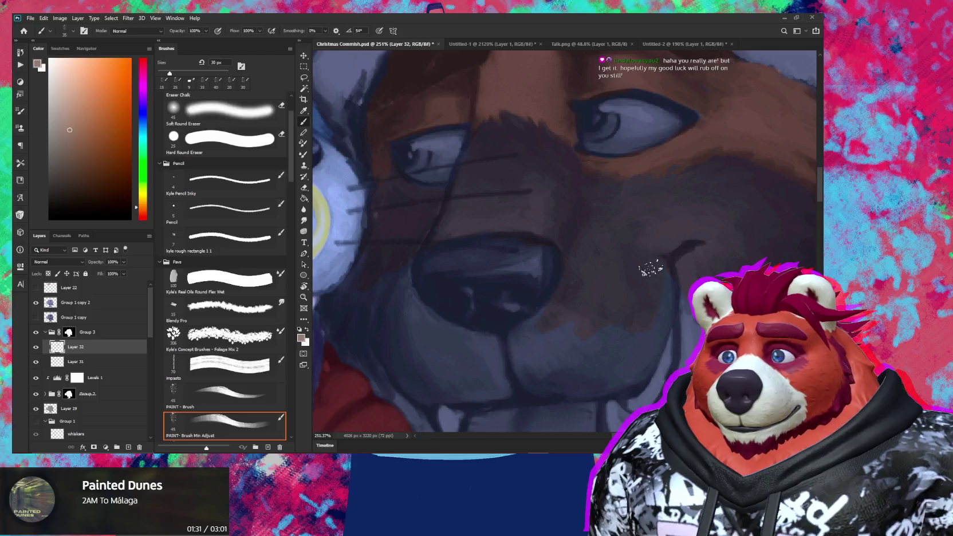
key("bracketright")
left_click_drag(638, 340, 629, 215)
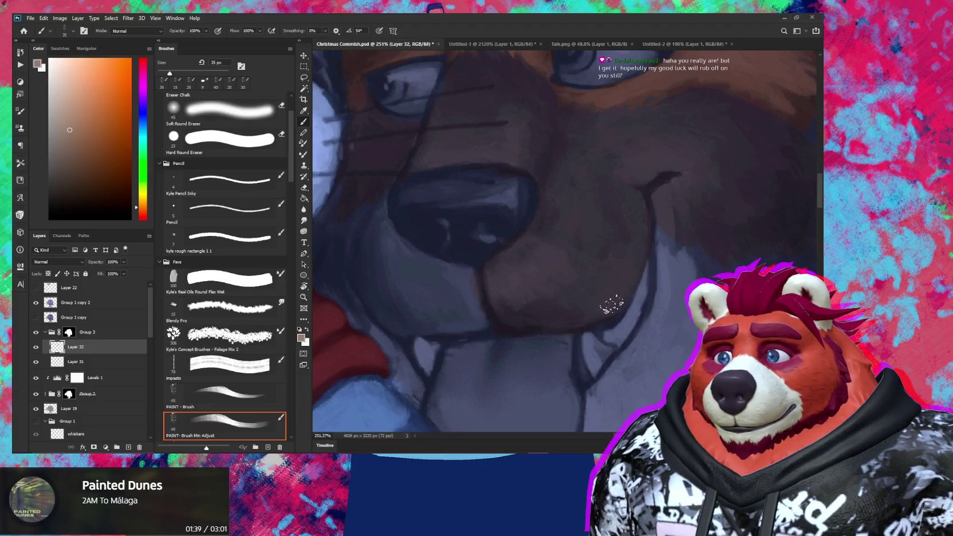
left_click_drag(557, 300, 592, 288)
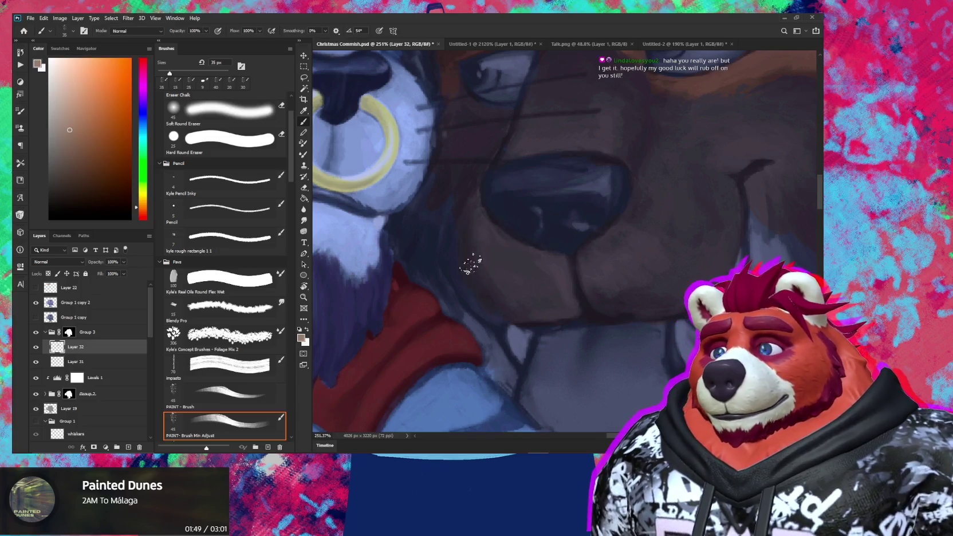
mouse_move(506, 268)
left_mouse_down()
mouse_move(564, 269)
mouse_move(583, 283)
left_mouse_up()
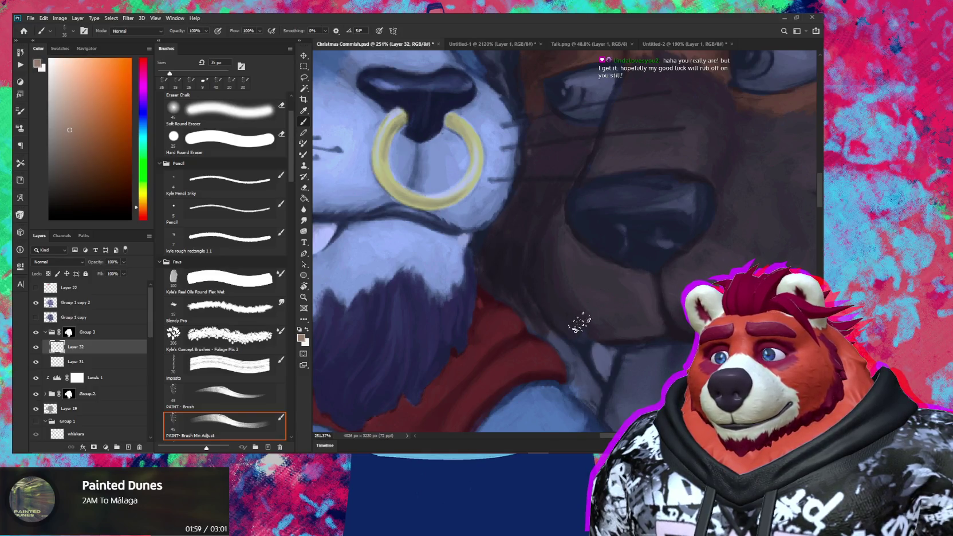
left_click_drag(552, 242, 548, 264)
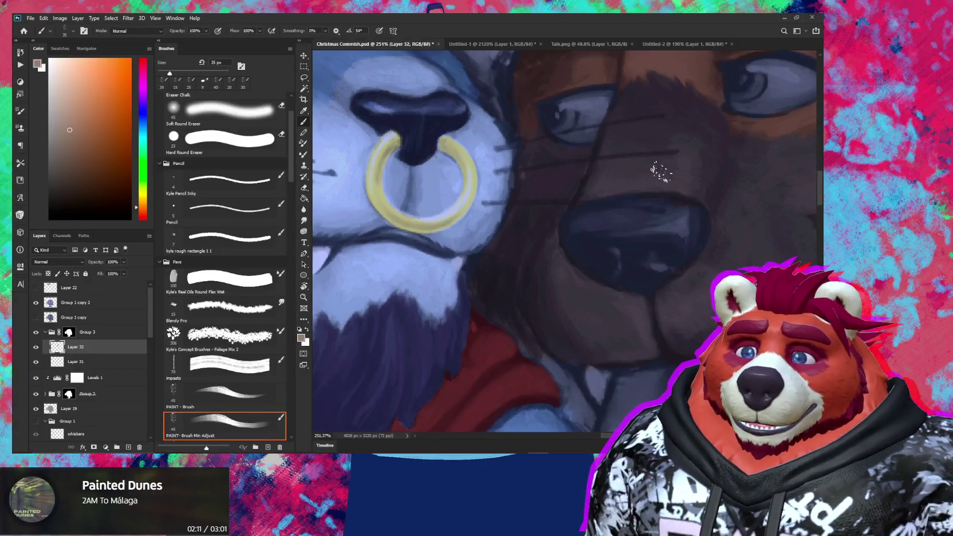
Step: Shape the dog's brow under the beanie with a smaller brush on a rotated canvas, then zoom out
mouse_move(665, 158)
left_mouse_down()
mouse_move(582, 298)
mouse_move(617, 313)
left_mouse_up()
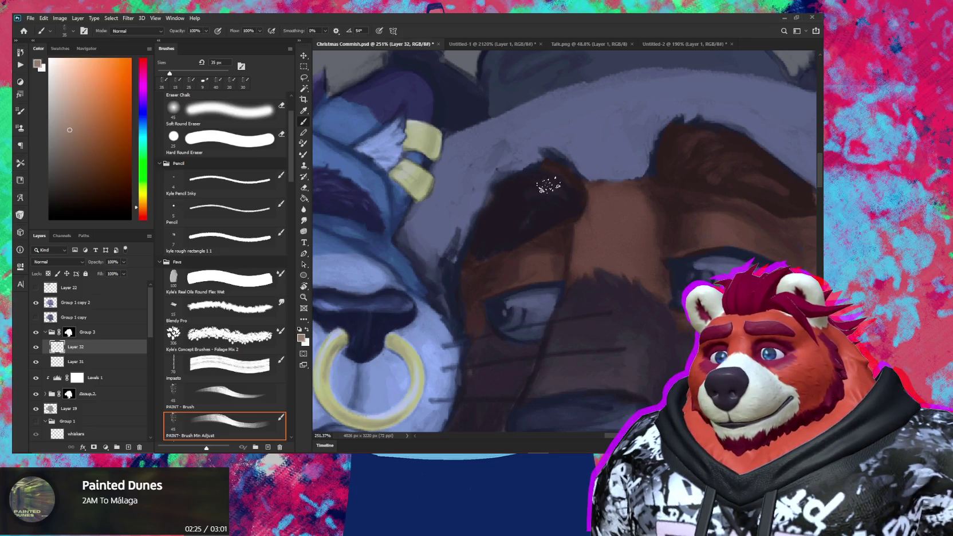
key("bracketleft")
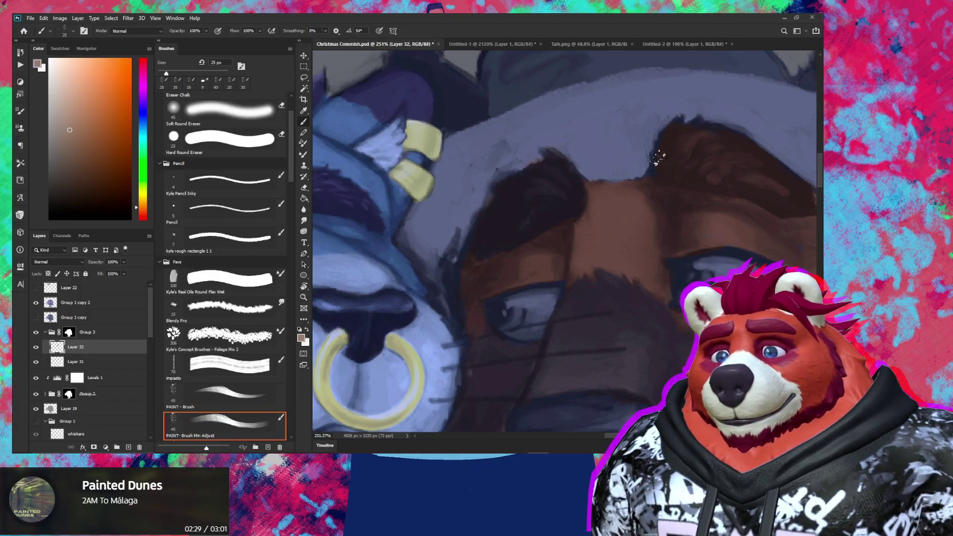
left_click_drag(680, 148, 612, 169)
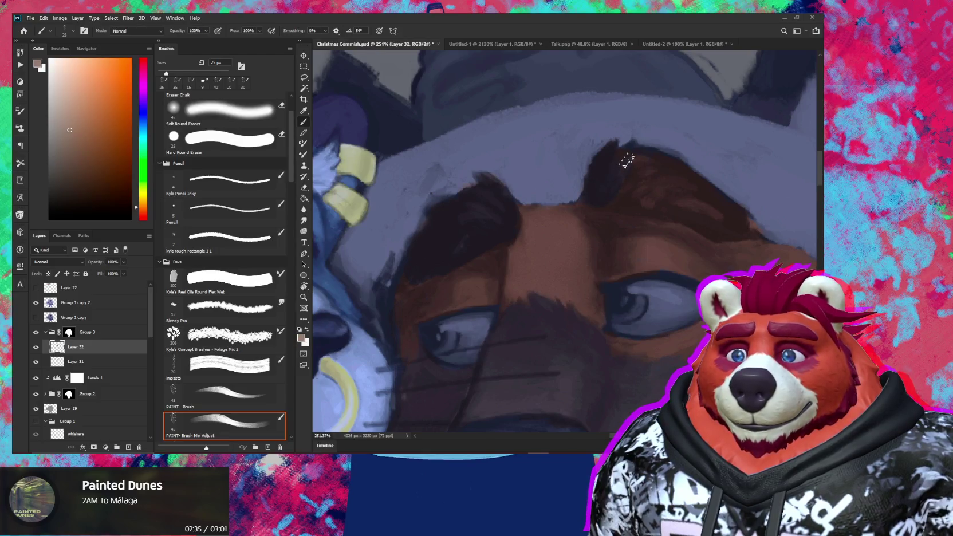
left_click_drag(630, 172, 561, 184)
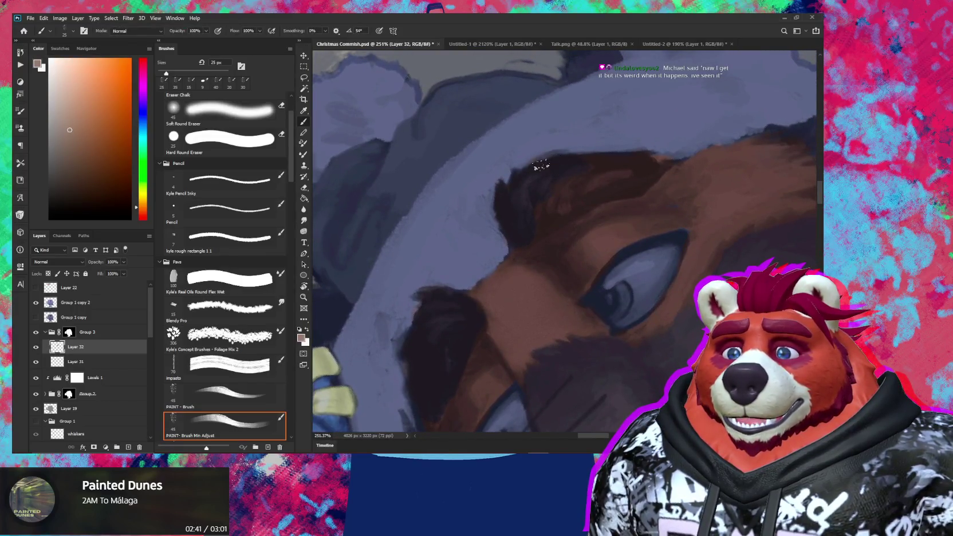
key("e")
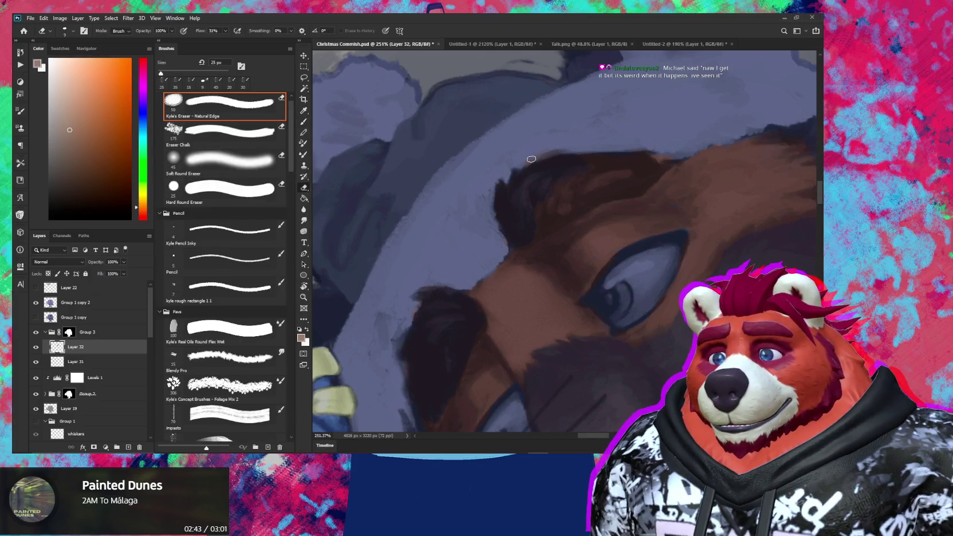
key("b")
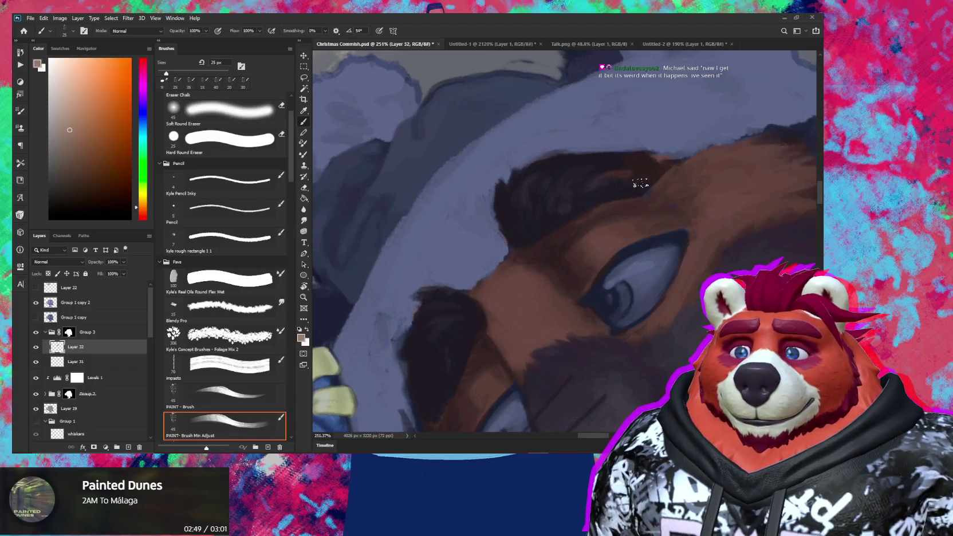
key("bracketleft")
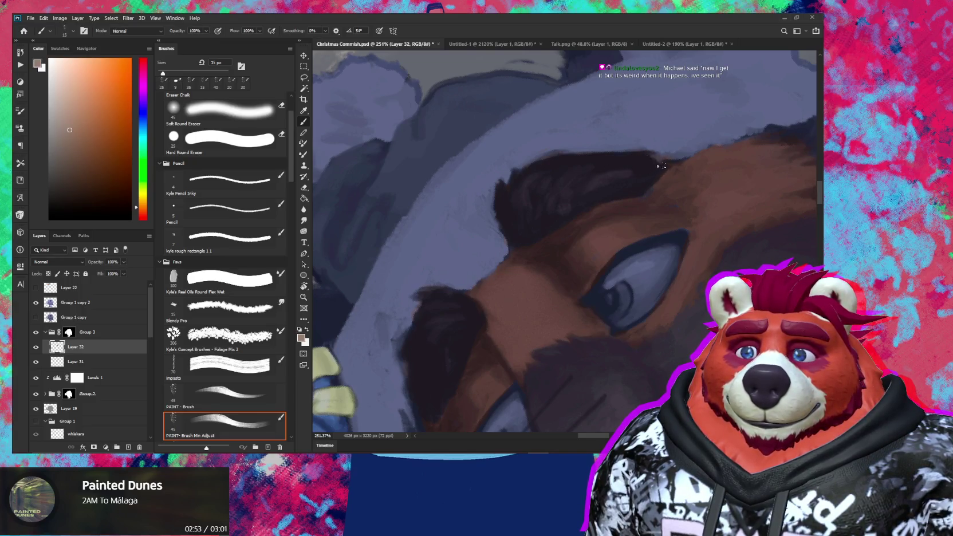
key("e")
key("z")
mouse_move(674, 184)
left_mouse_down()
mouse_move(630, 189)
mouse_move(648, 286)
mouse_move(634, 333)
left_mouse_up()
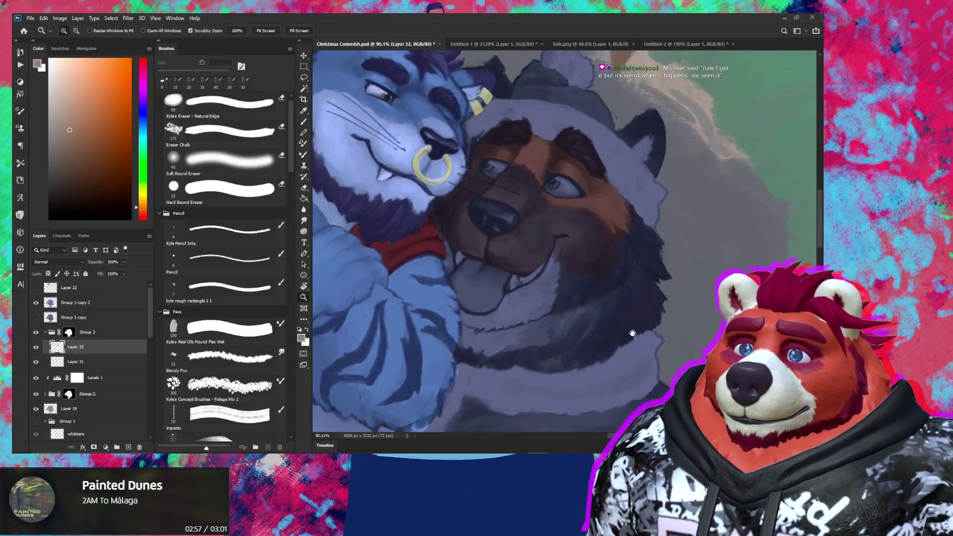
Step: Zoom in and paint along the dog's dark ear and the beanie edge
left_click(596, 261)
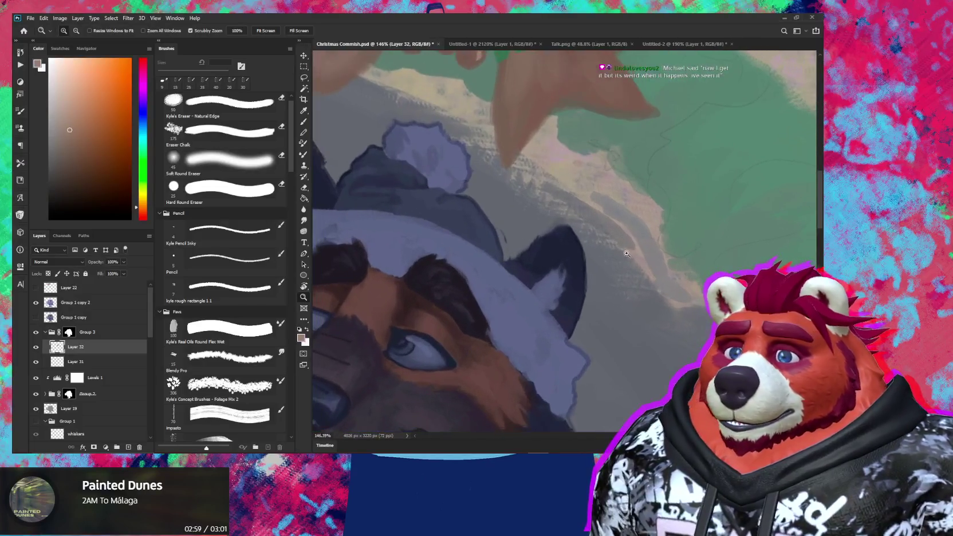
left_click(557, 248)
key("b")
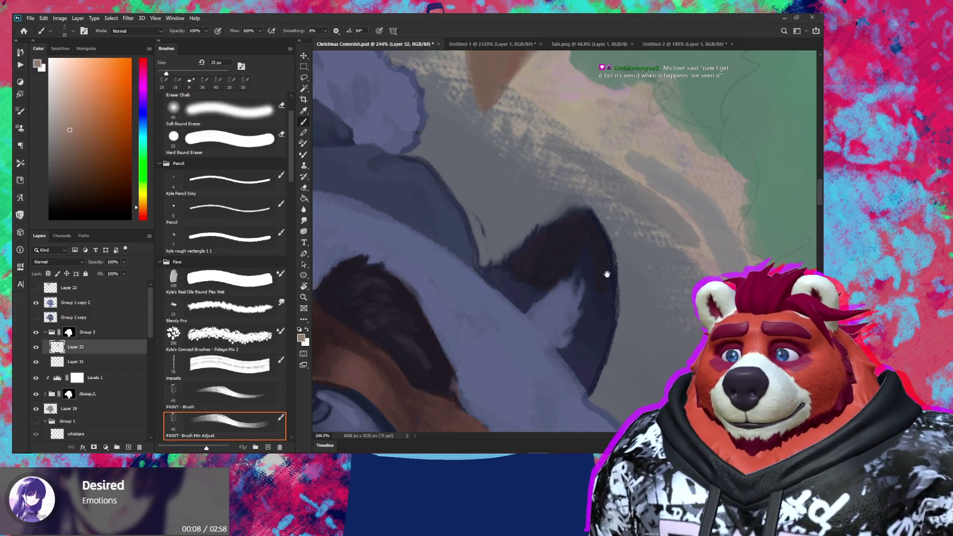
left_click_drag(606, 274, 597, 209)
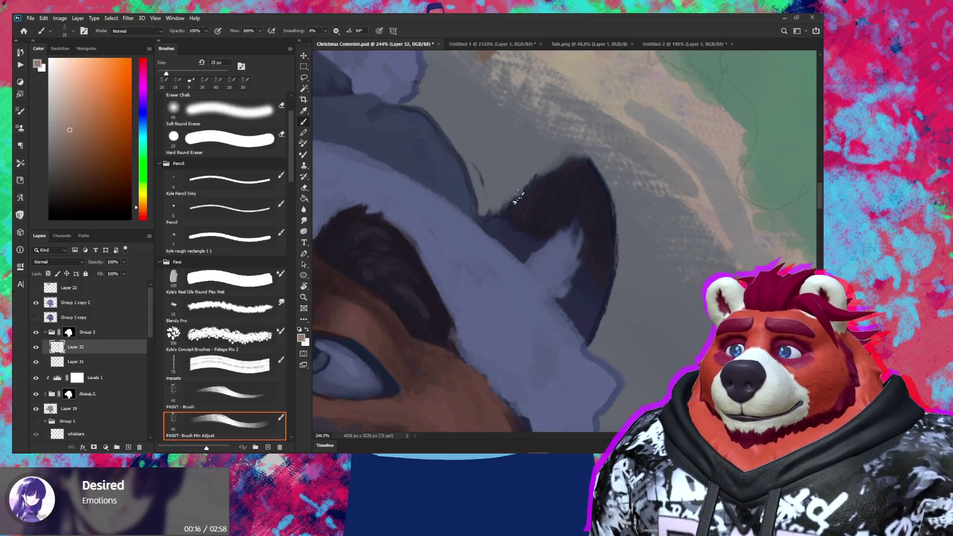
Step: Zoom out to about 27% to check the whole Christmas illustration
key("z")
scroll(514, 209, "down", 5)
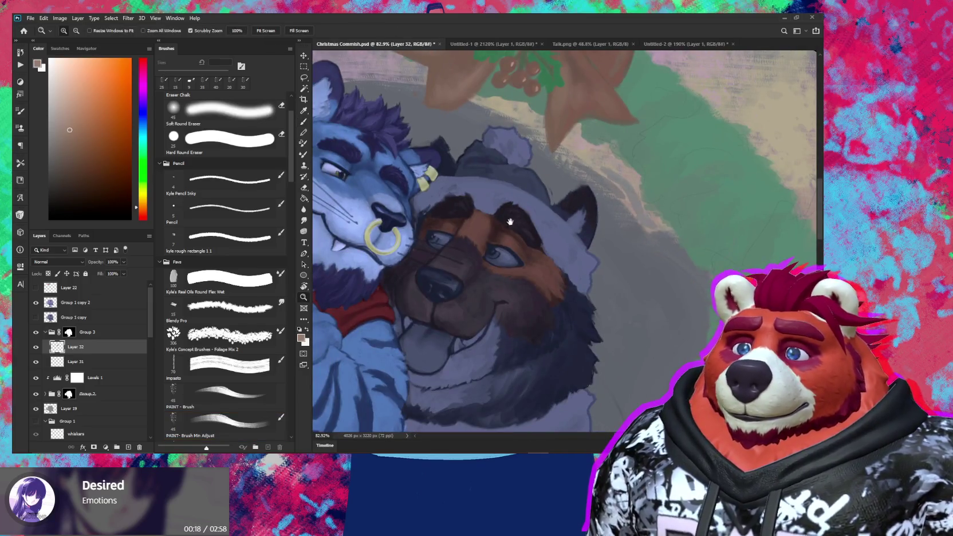
scroll(513, 220, "up", 2)
scroll(498, 203, "up", 3)
key("b")
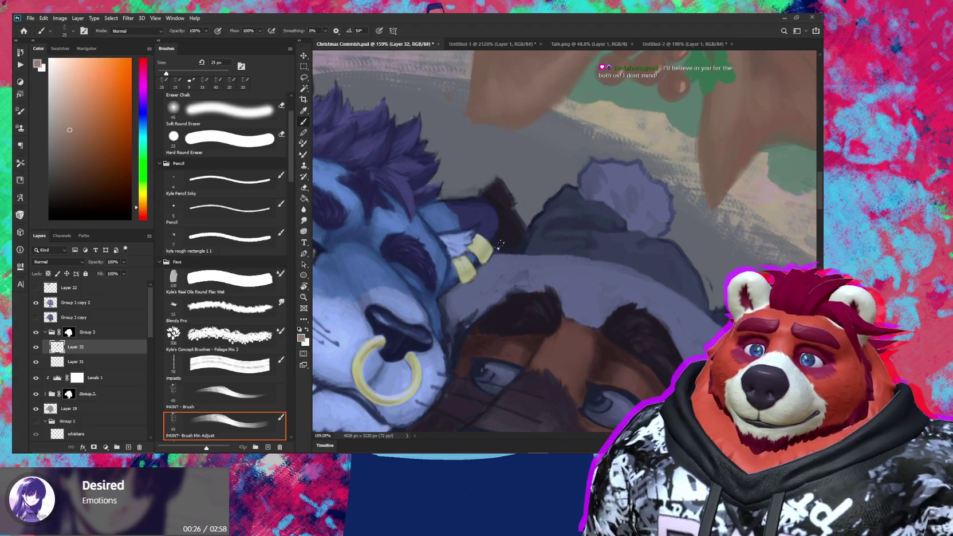
scroll(507, 229, "down", 8)
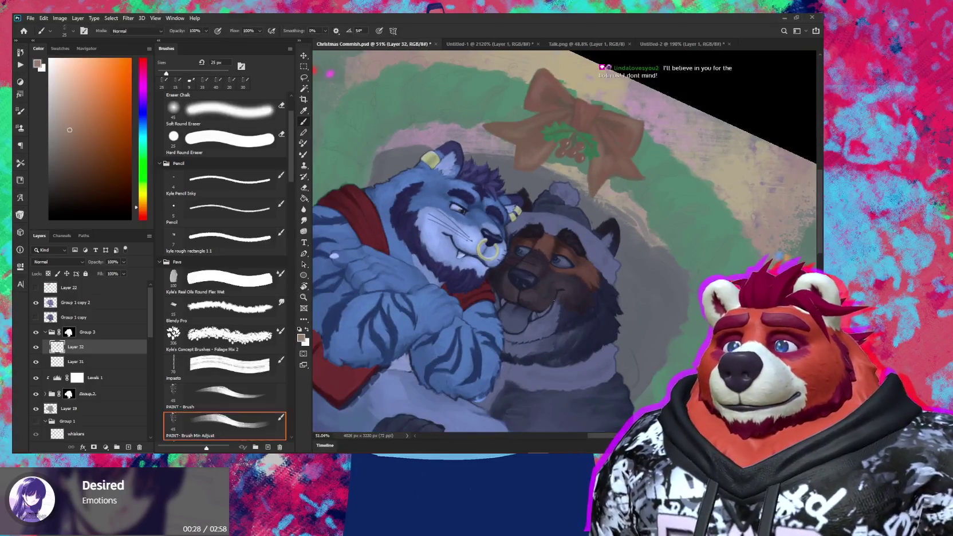
scroll(630, 287, "down", 3)
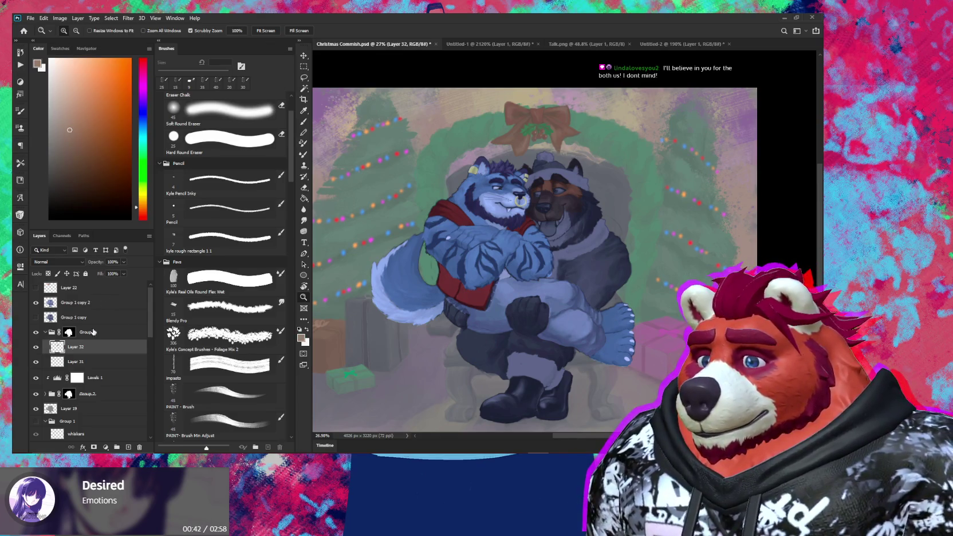
Step: Set Levels 1 to input levels 42, 2.04 and 241 with output white at 232
double_click(56, 378)
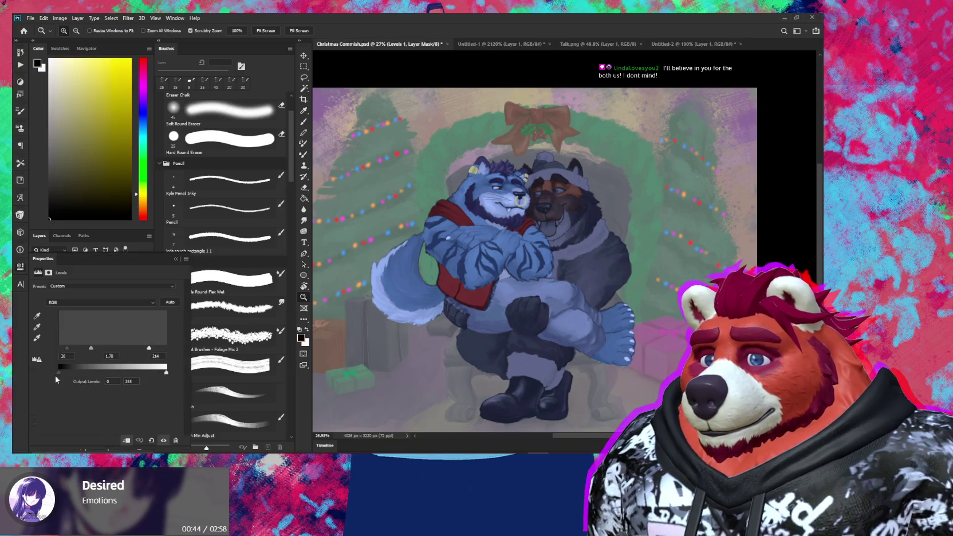
mouse_move(91, 348)
left_mouse_down()
mouse_move(106, 347)
mouse_move(79, 349)
left_mouse_up()
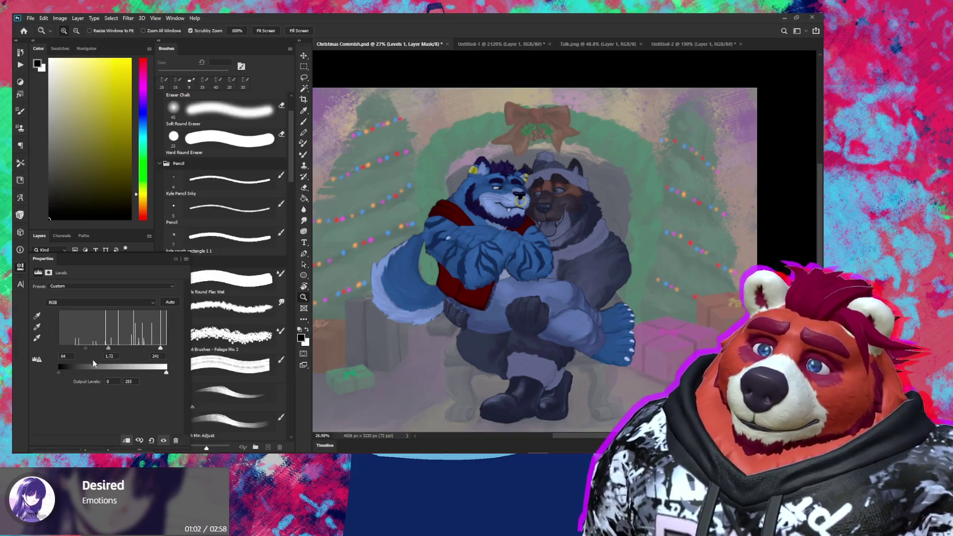
left_click_drag(166, 372, 157, 376)
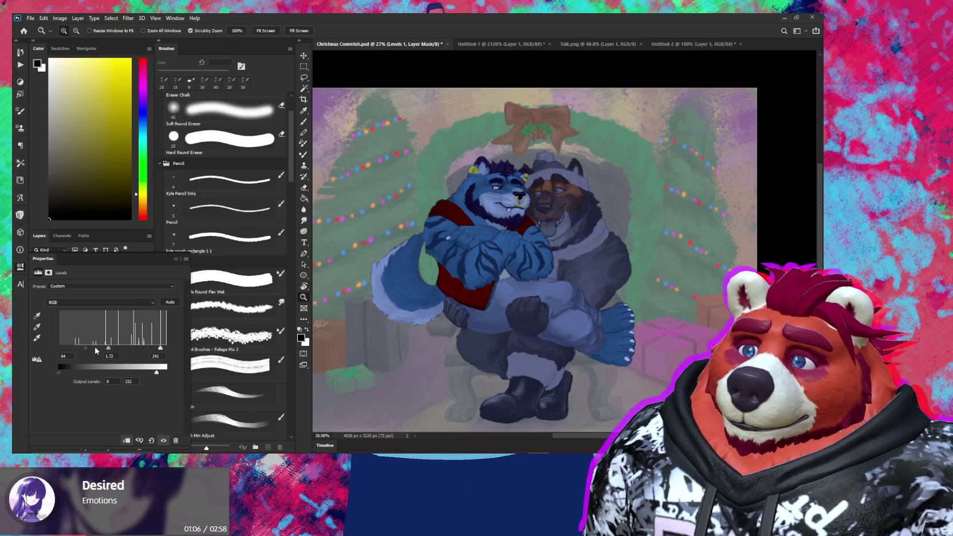
left_click_drag(86, 348, 107, 351)
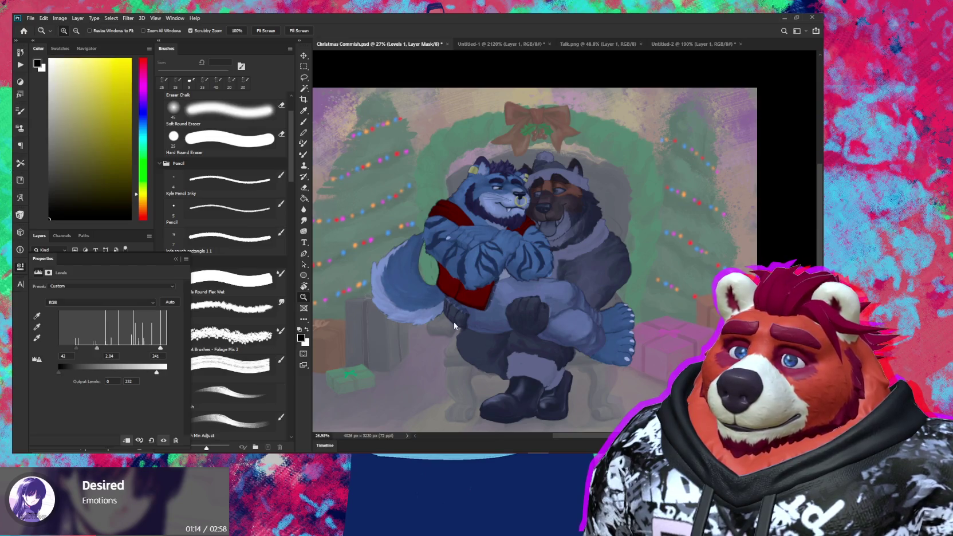
scroll(496, 269, "up", 1)
scroll(497, 254, "up", 1)
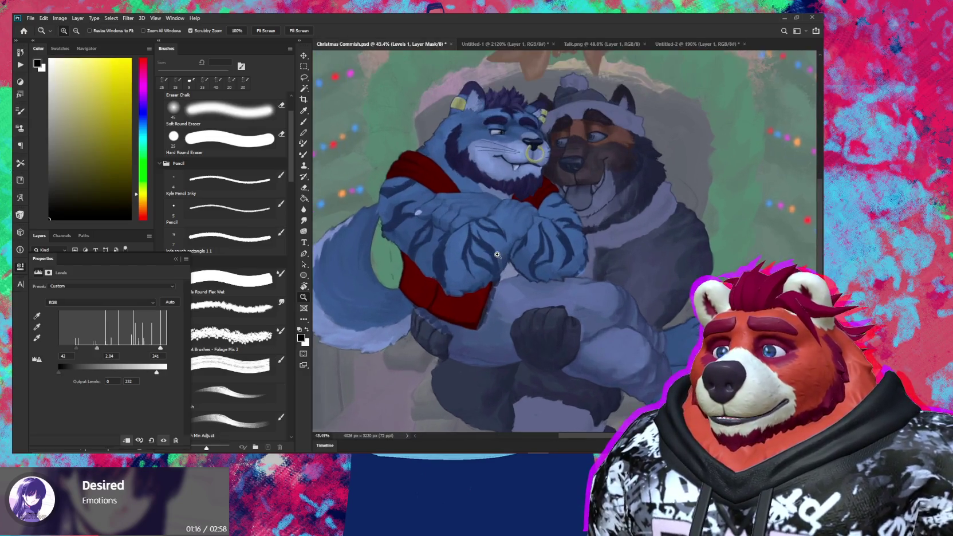
scroll(497, 254, "up", 1)
scroll(494, 248, "up", 1)
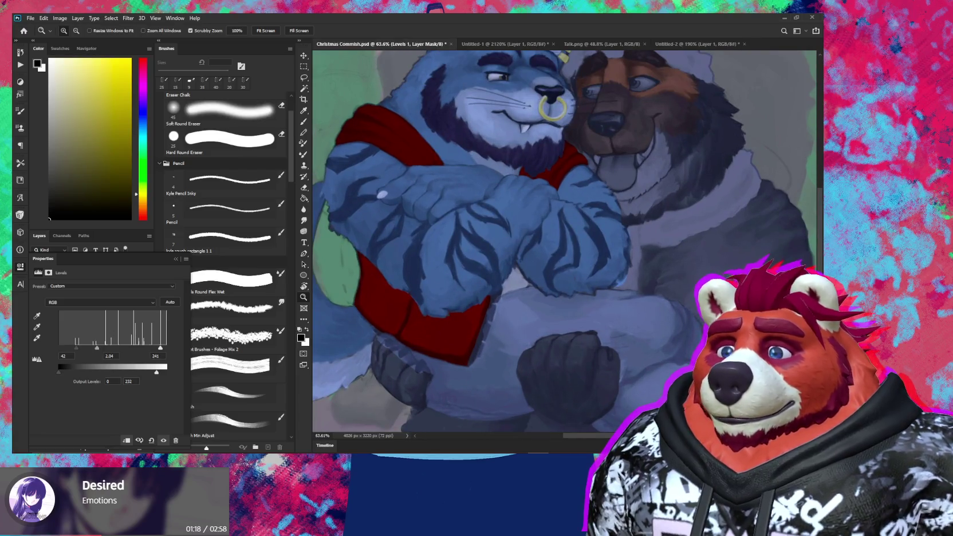
key("alt+Tab")
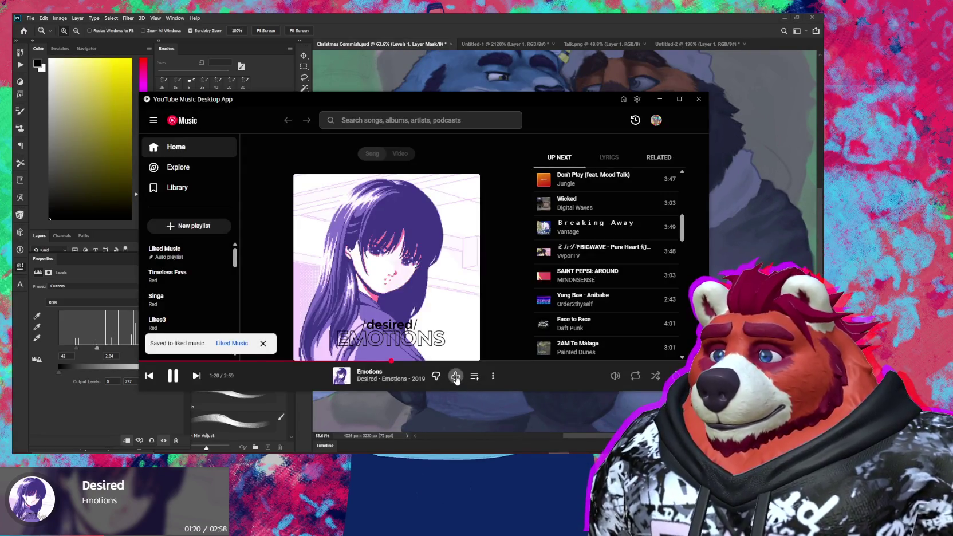
key("alt+Tab")
scroll(566, 125, "down", 2)
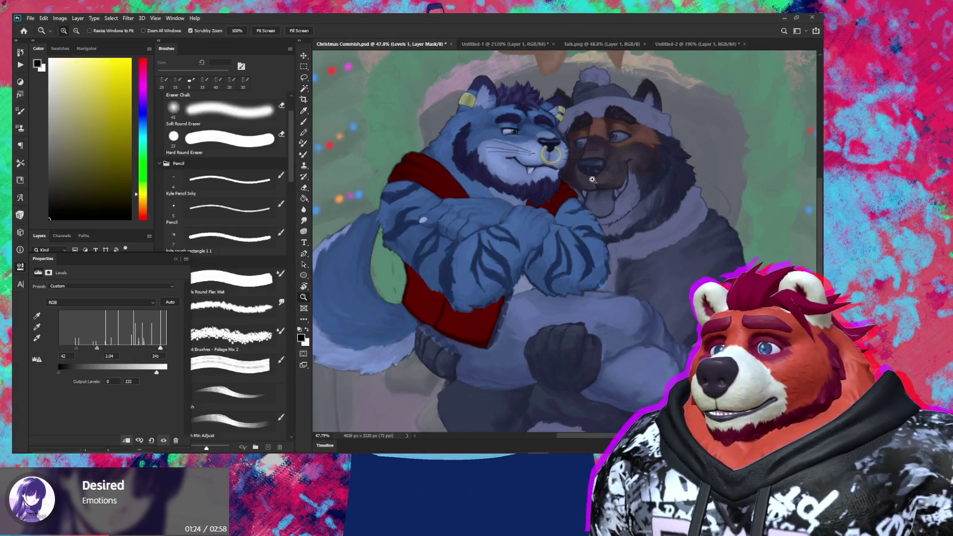
Step: Pan up to the mistletoe and collapse the Levels Properties panel to show the layers list
left_click_drag(590, 177, 523, 237)
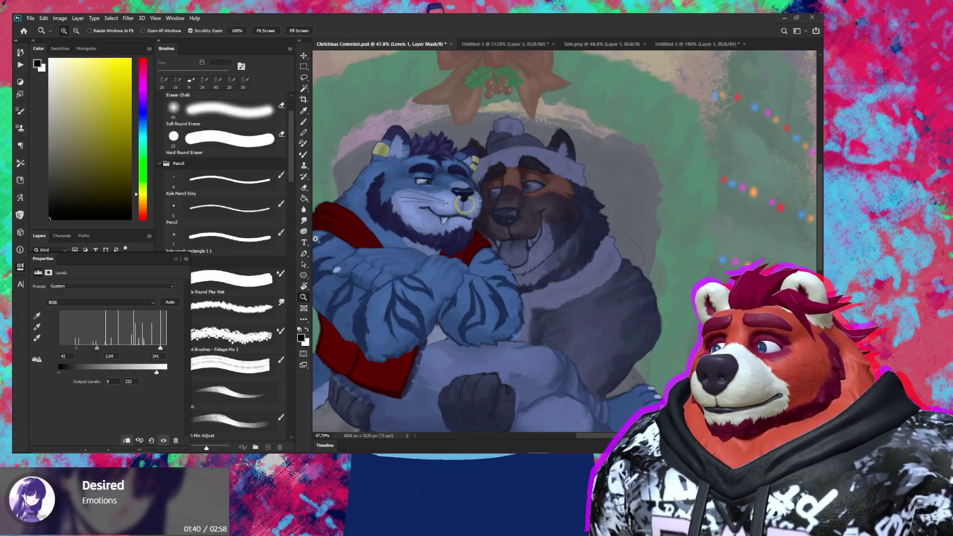
left_click(175, 258)
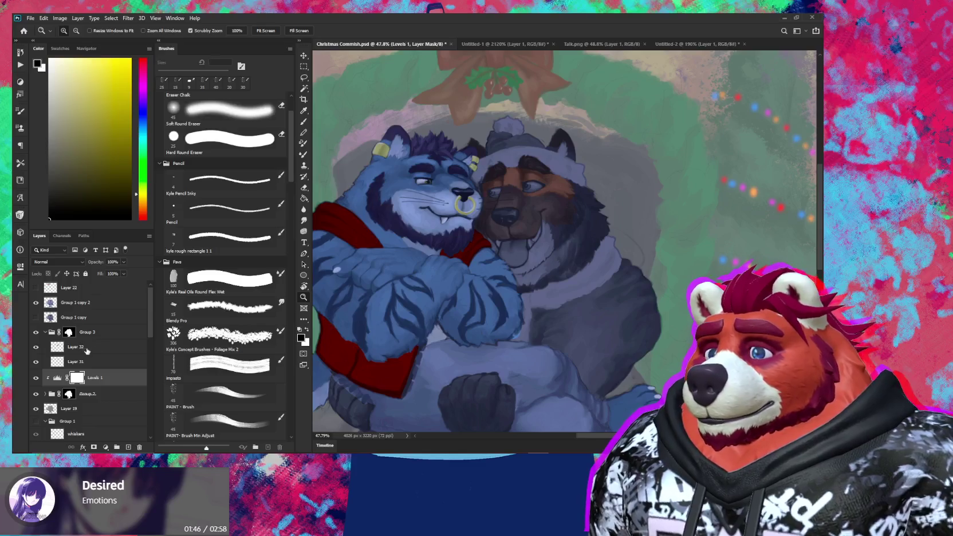
Step: Briefly solo Layer 31, then zoom in and refine the dog's ear edge under the beanie
left_click(102, 365)
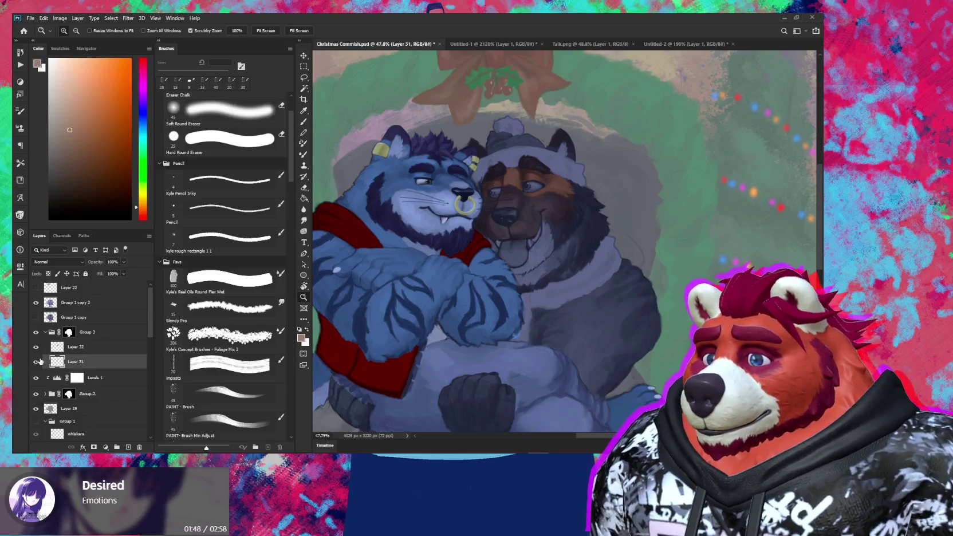
left_click(36, 361, "alt")
key("b")
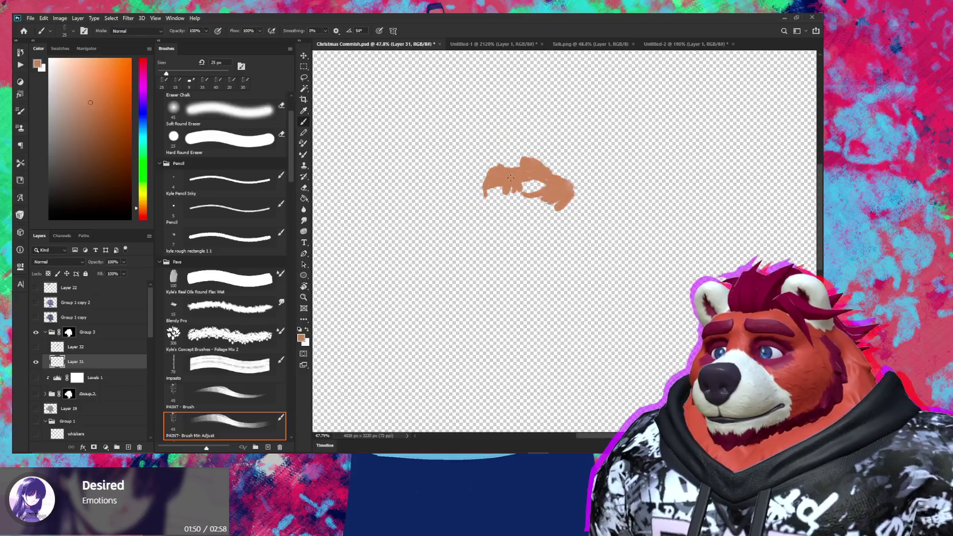
left_click(36, 361, "alt")
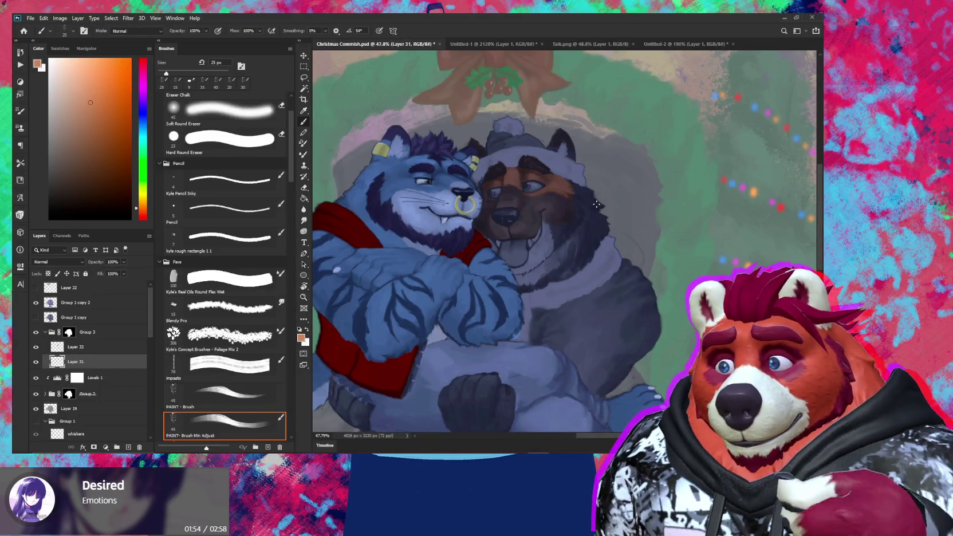
key("z")
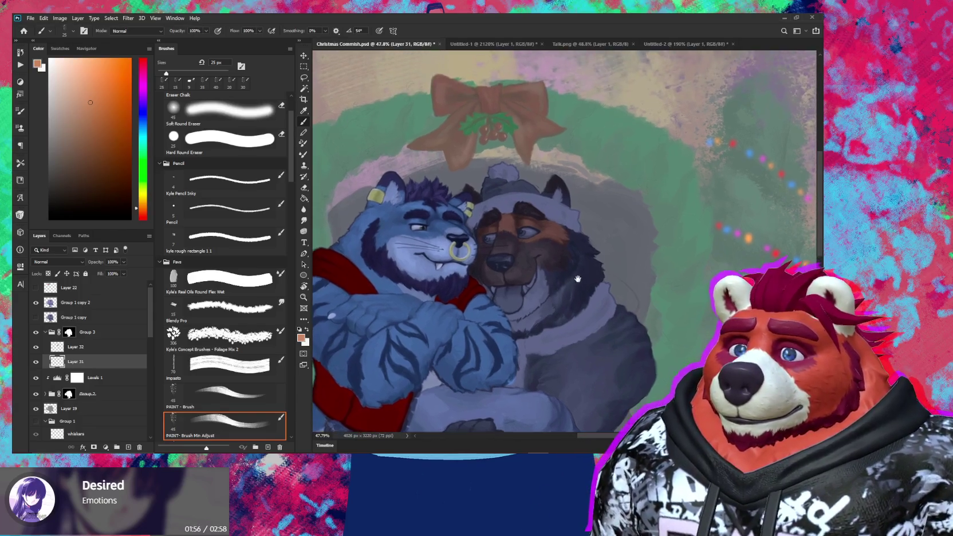
left_click_drag(574, 246, 606, 207)
key("b")
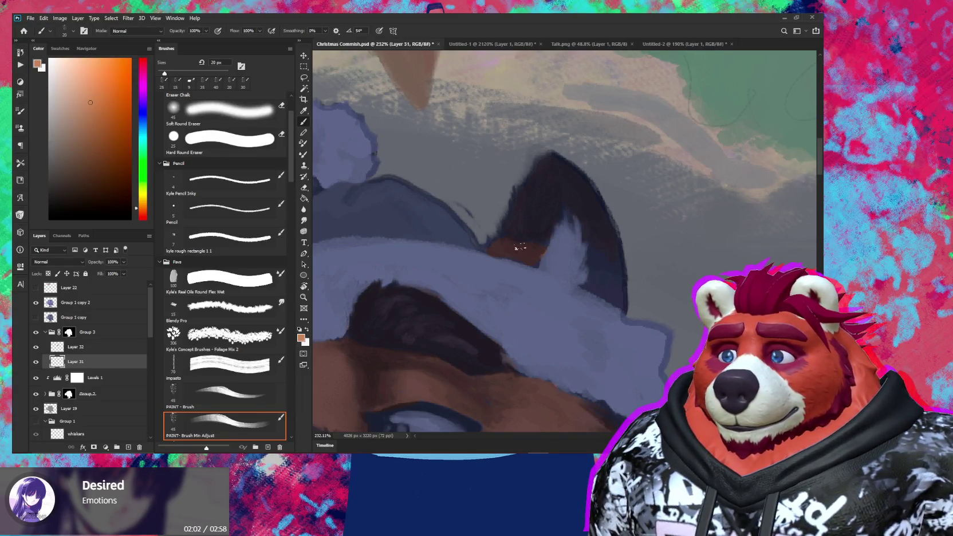
key("e")
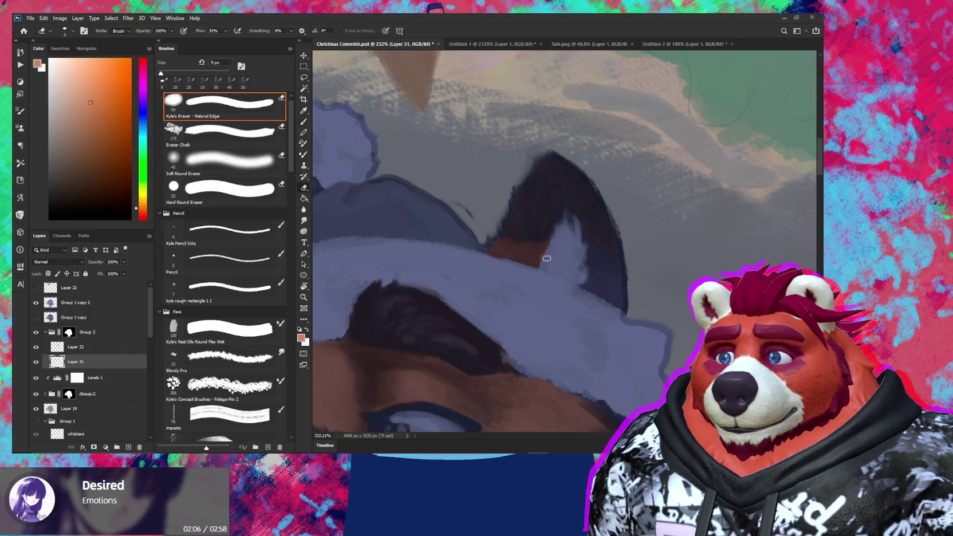
key("b")
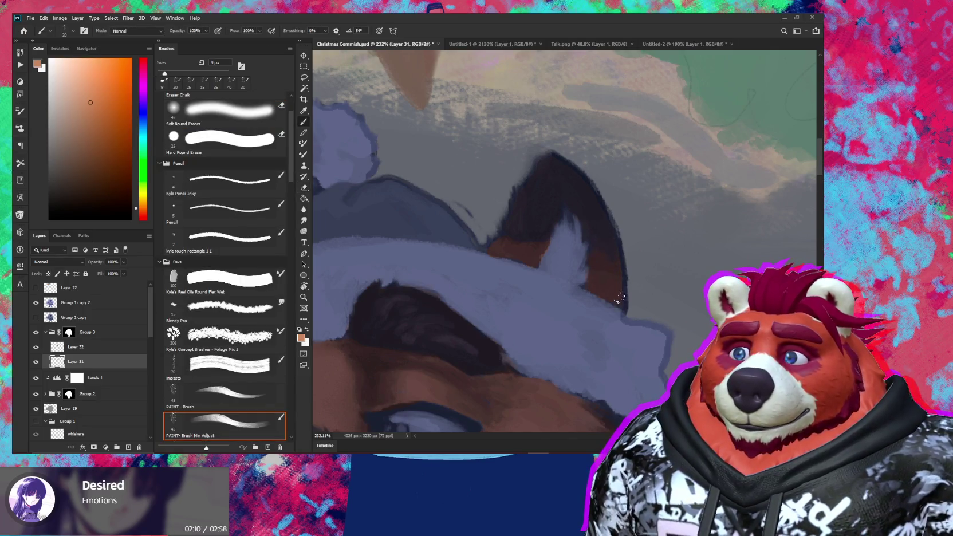
Step: Zoom out to the whole illustration and switch to the Untitled-2 dog reference drawing
scroll(620, 272, "down", 10)
left_click_drag(607, 355, 591, 225)
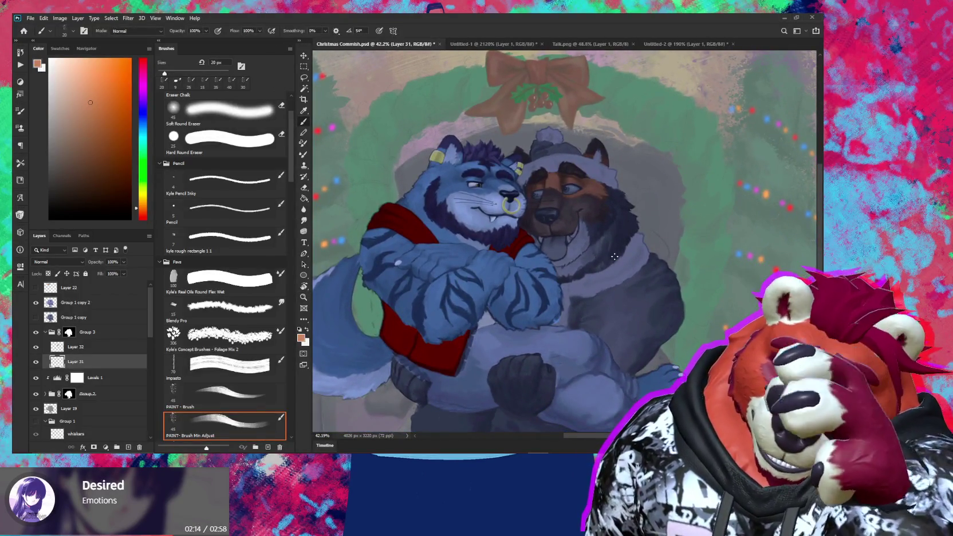
left_click_drag(579, 258, 558, 291)
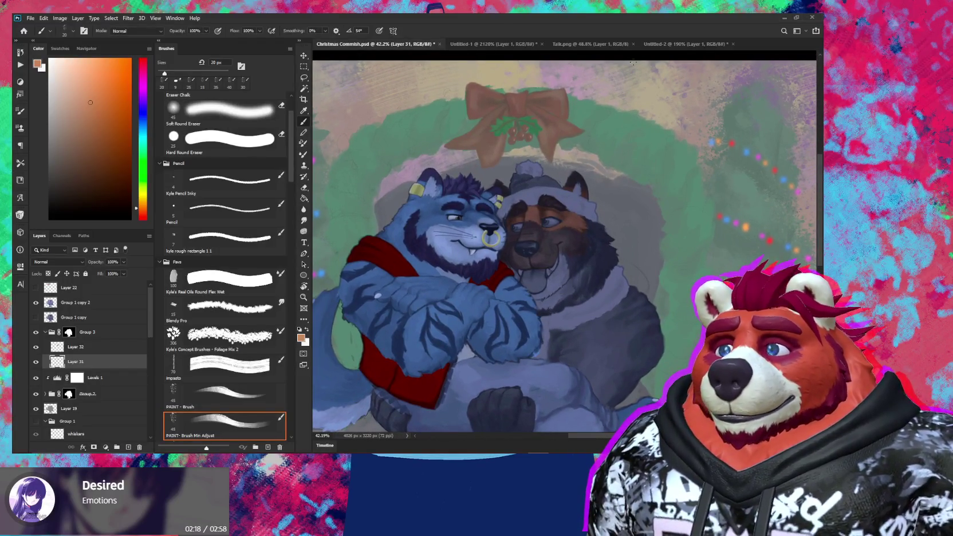
left_click(662, 45)
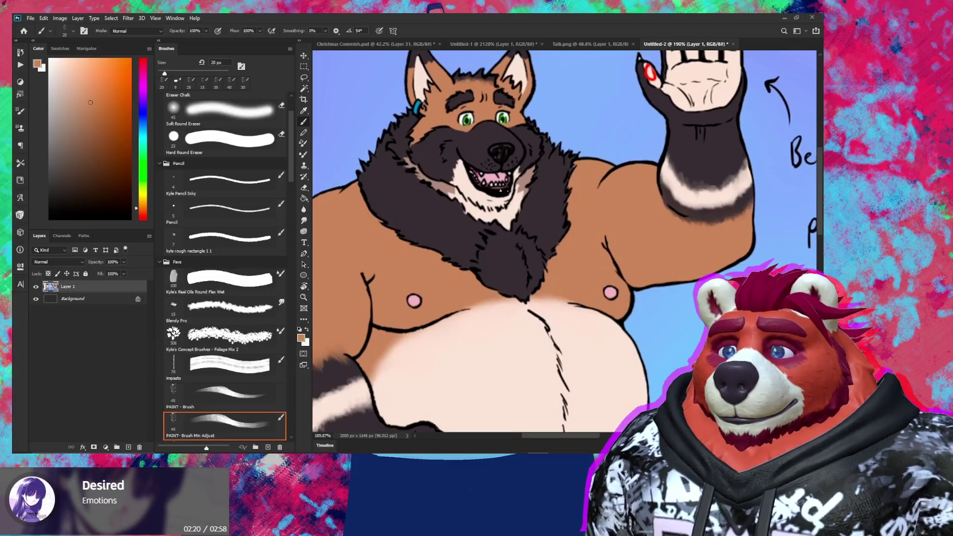
Step: Sample a cream colour from the reference and add a new layer above Layer 32
left_click(505, 226, "alt")
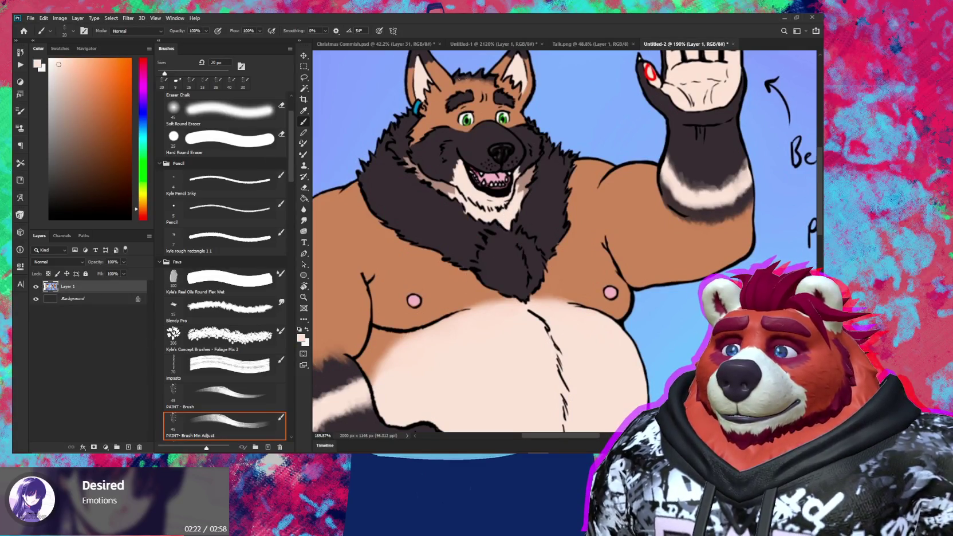
left_click(395, 44)
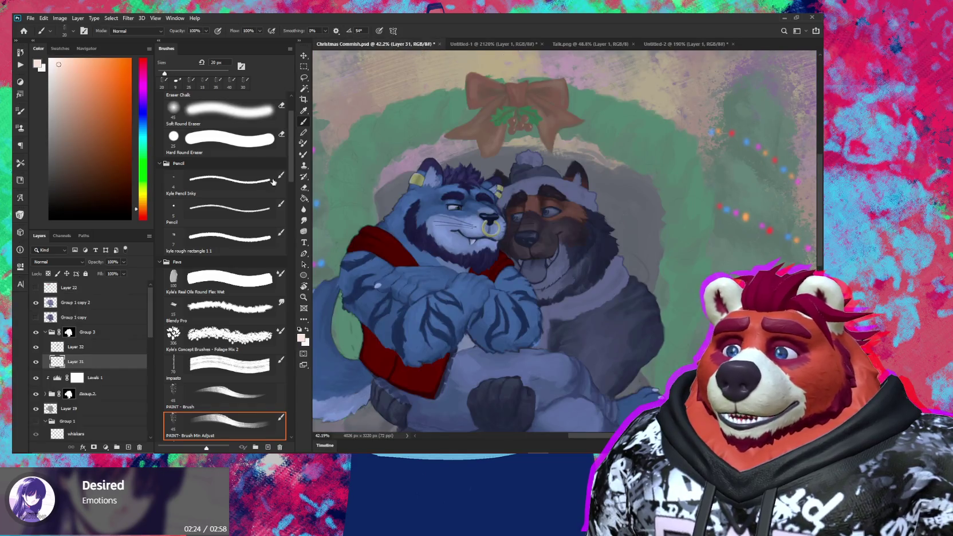
left_click(109, 350)
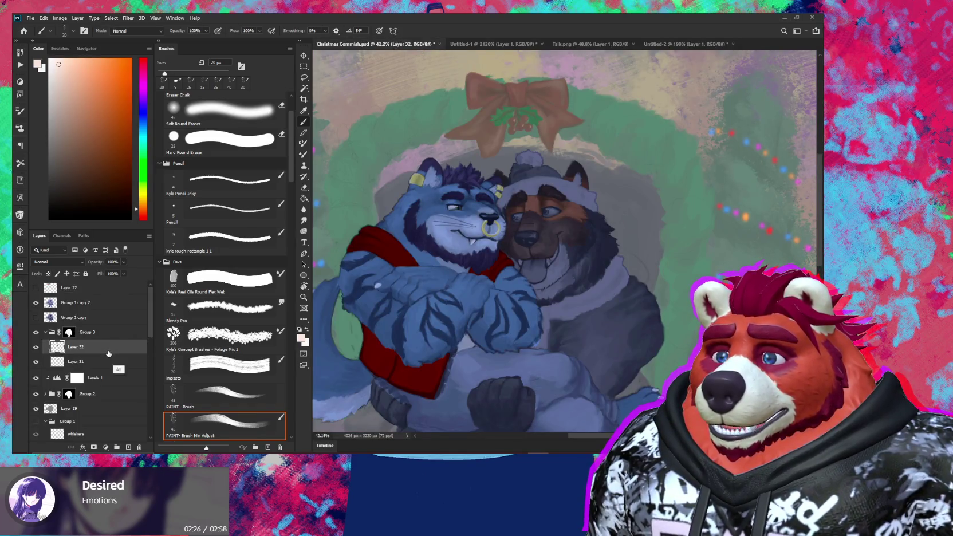
key("ctrl+shift+alt+n")
mouse_move(577, 208)
left_mouse_down()
mouse_move(556, 235)
mouse_move(566, 191)
left_mouse_up()
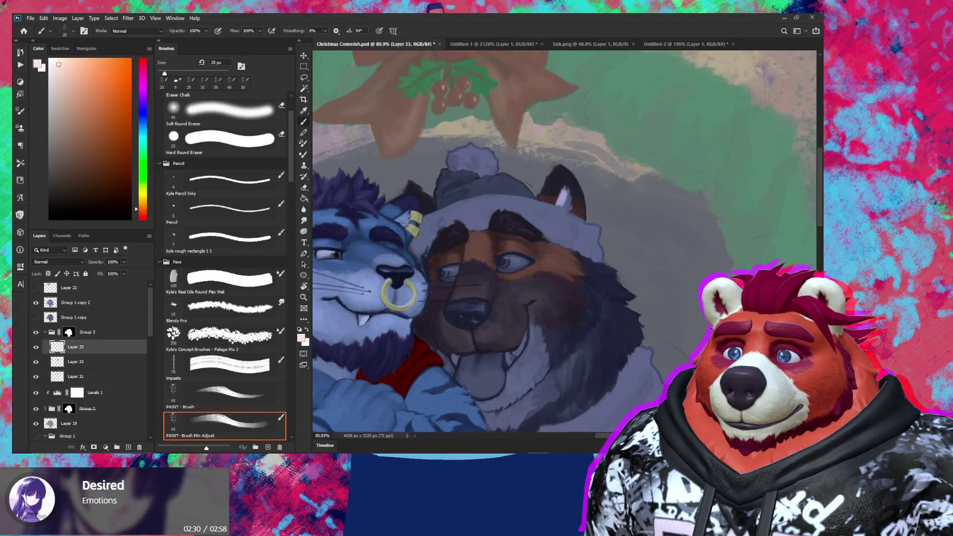
Step: Zoom in on the faces and paint a light pink tongue highlight with a 40 px brush
left_click_drag(58, 64, 60, 72)
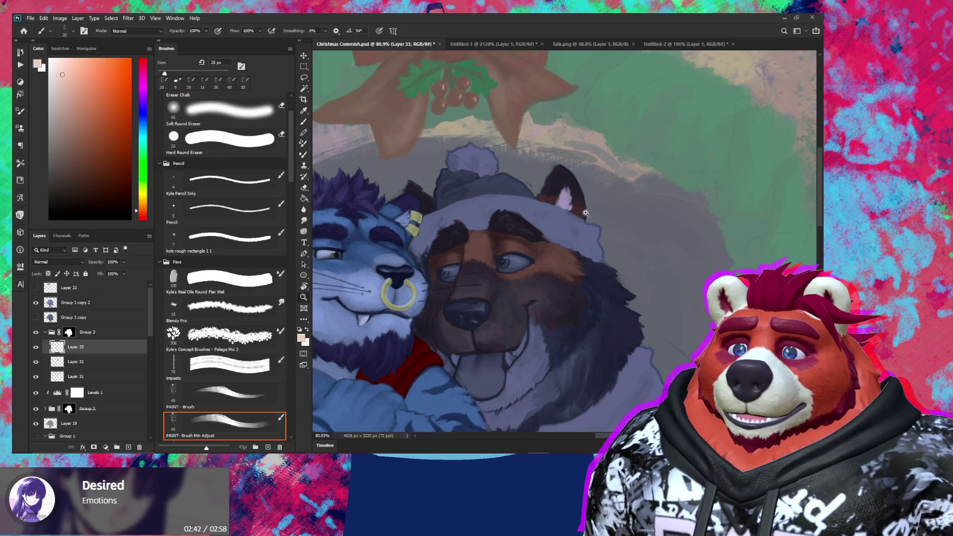
key("z")
left_click_drag(579, 210, 617, 194)
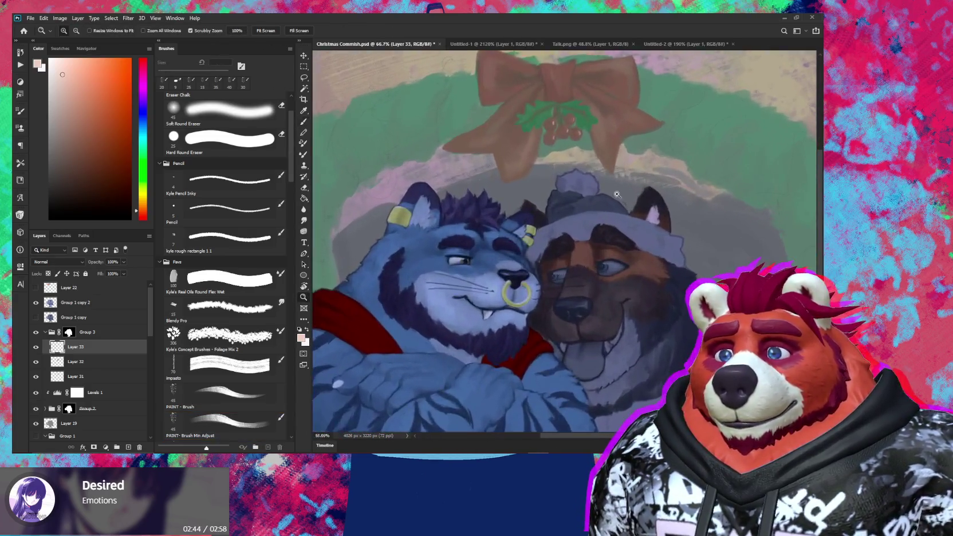
key("b")
scroll(603, 271, "up", 5)
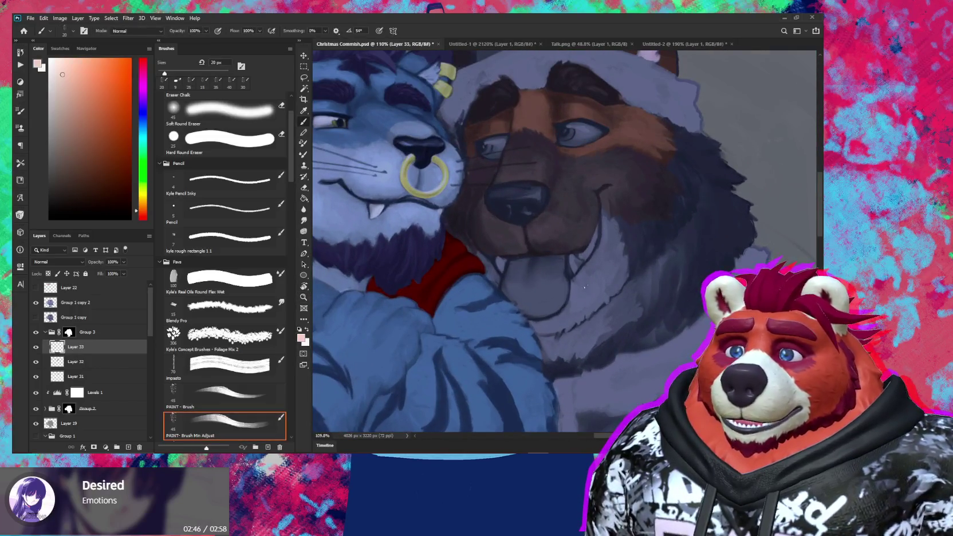
key("bracketright")
key("bracketright")
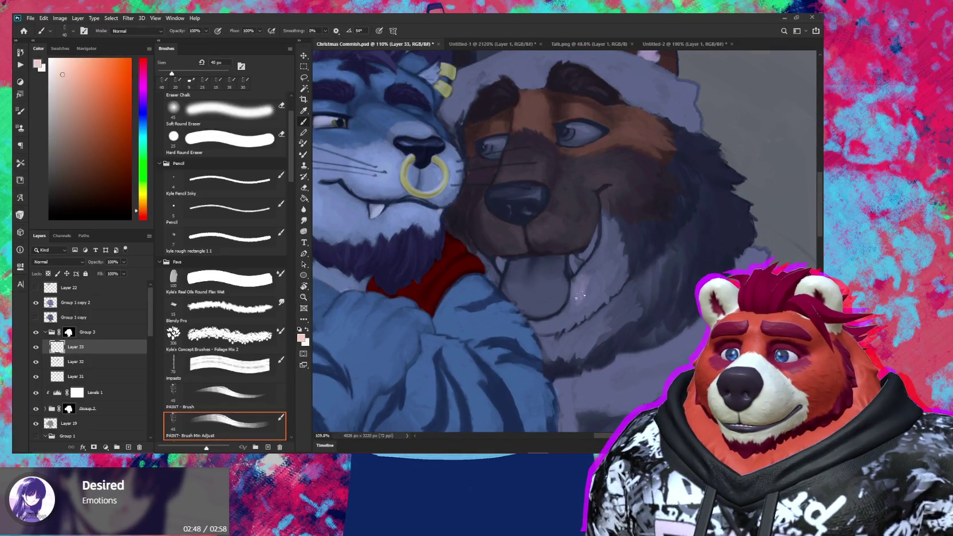
left_click_drag(580, 302, 574, 296)
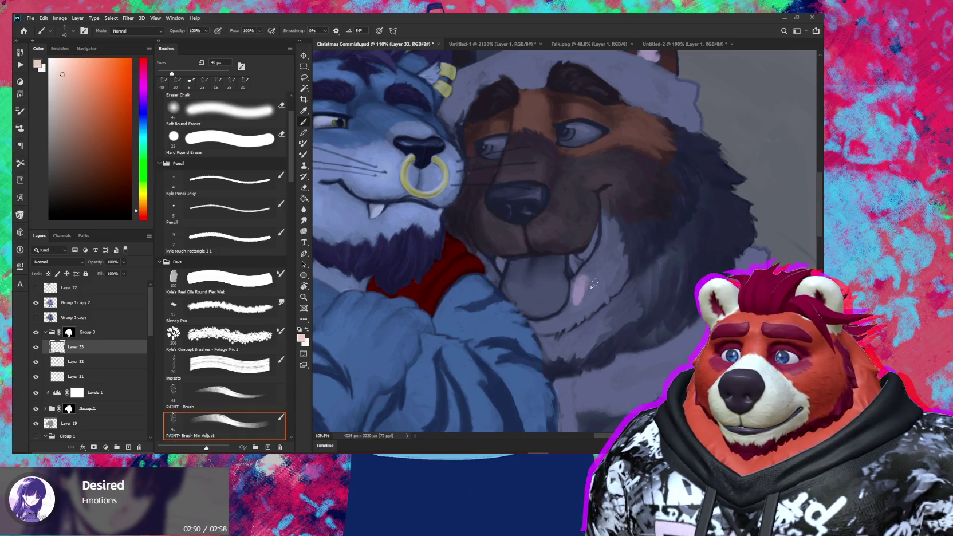
Step: Undo a trial lavender stroke, resample the pink from Layer 33 and extend the tongue highlight
left_click(581, 286, "alt")
left_click_drag(581, 282, 577, 299)
key("ctrl+z")
left_click(36, 347, "alt")
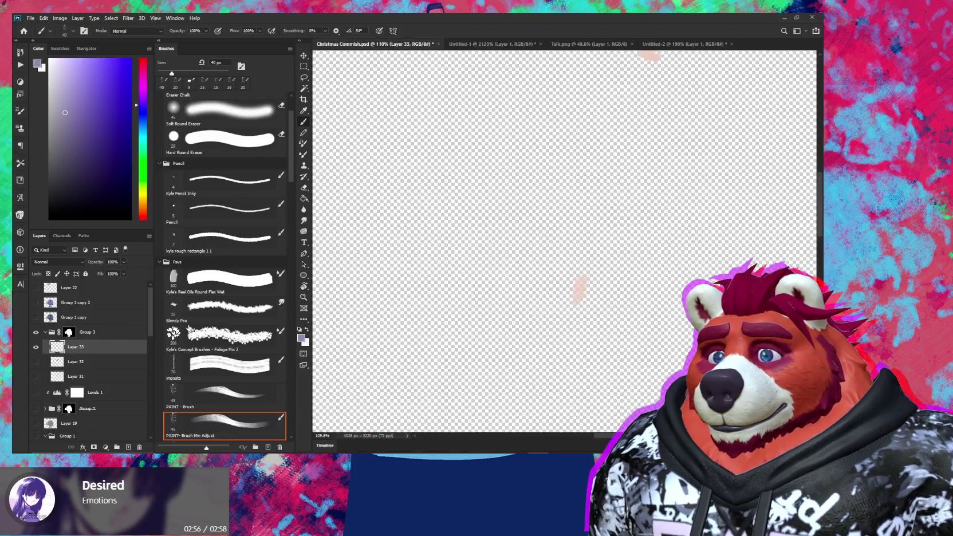
left_click(577, 285, "alt")
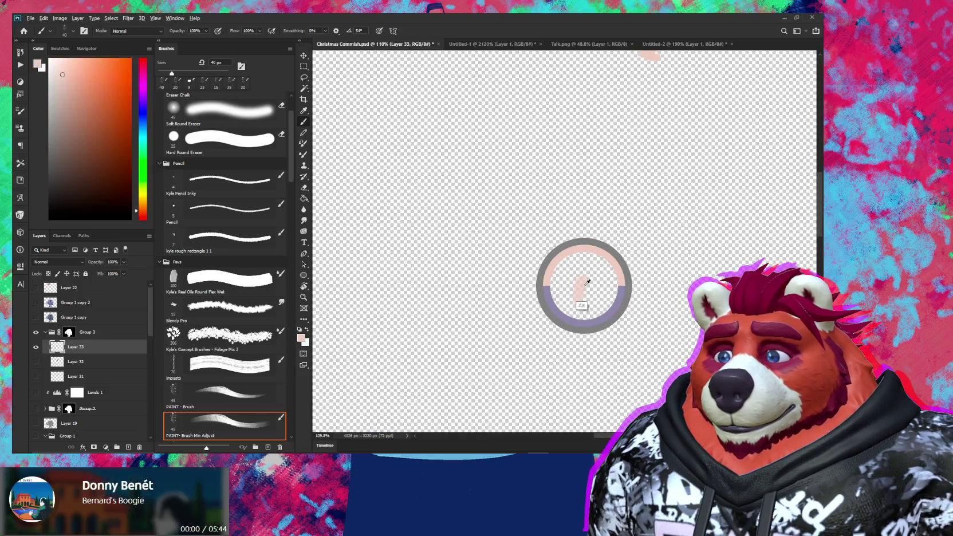
left_click(35, 347, "alt")
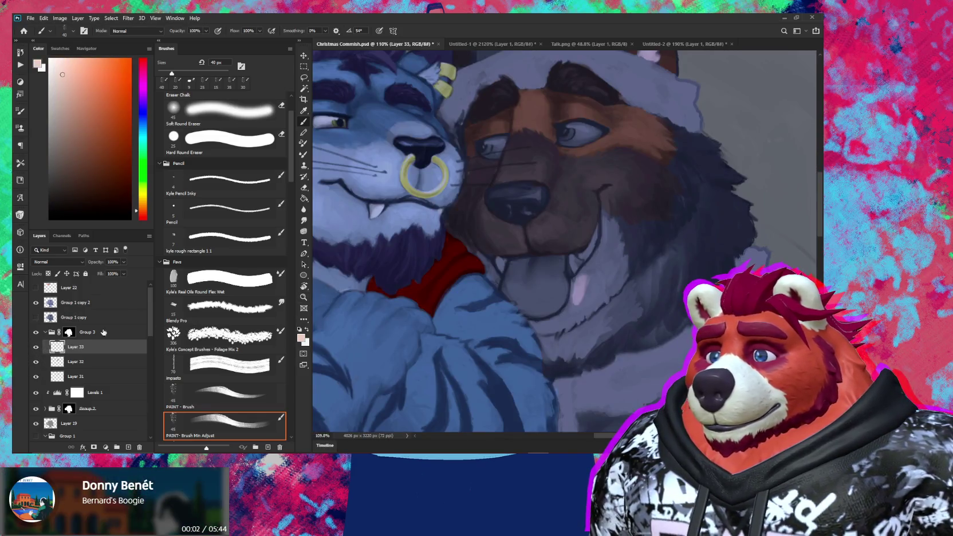
mouse_move(591, 266)
left_mouse_down()
mouse_move(583, 278)
mouse_move(597, 280)
mouse_move(573, 298)
left_mouse_up()
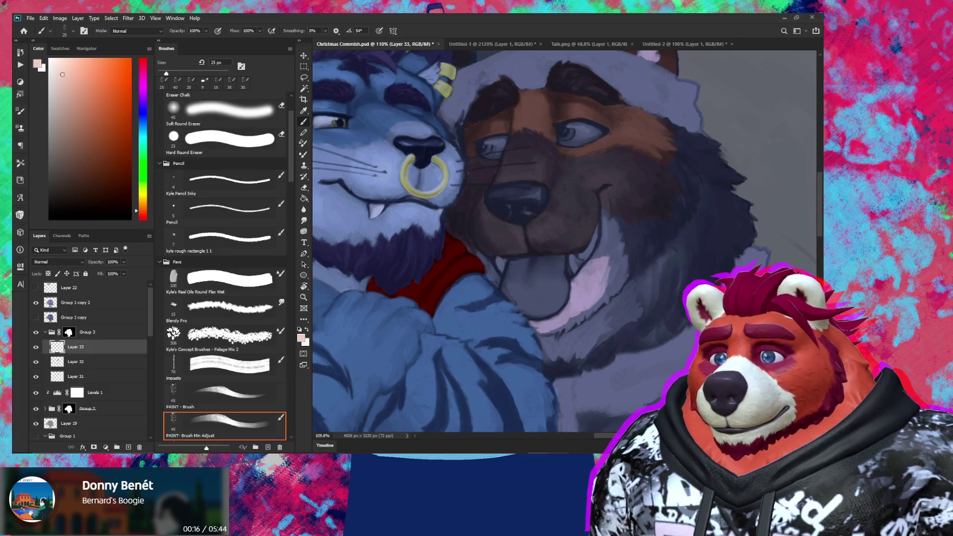
key("alt+Tab")
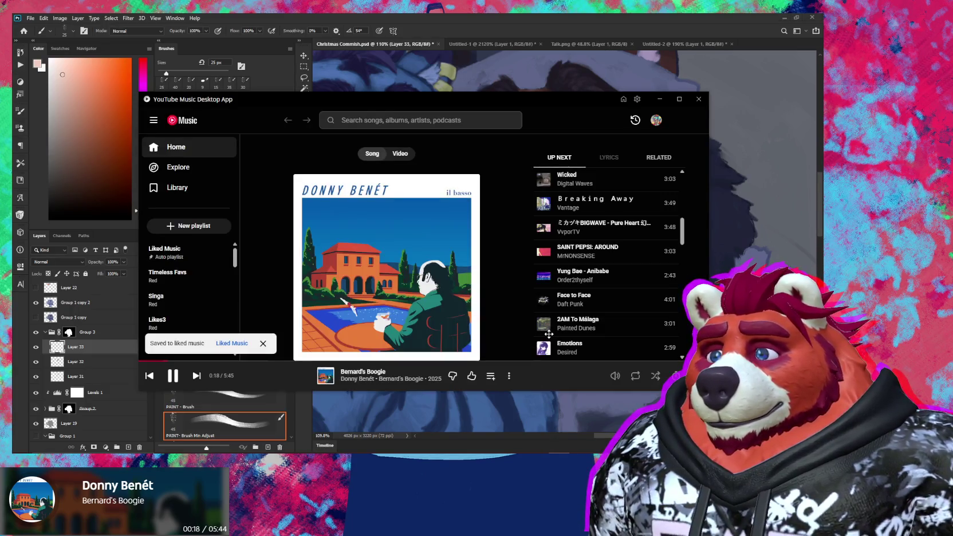
Step: Search 'I must be stupid chet faker', queue the track to play next and skip to it
left_click(428, 125)
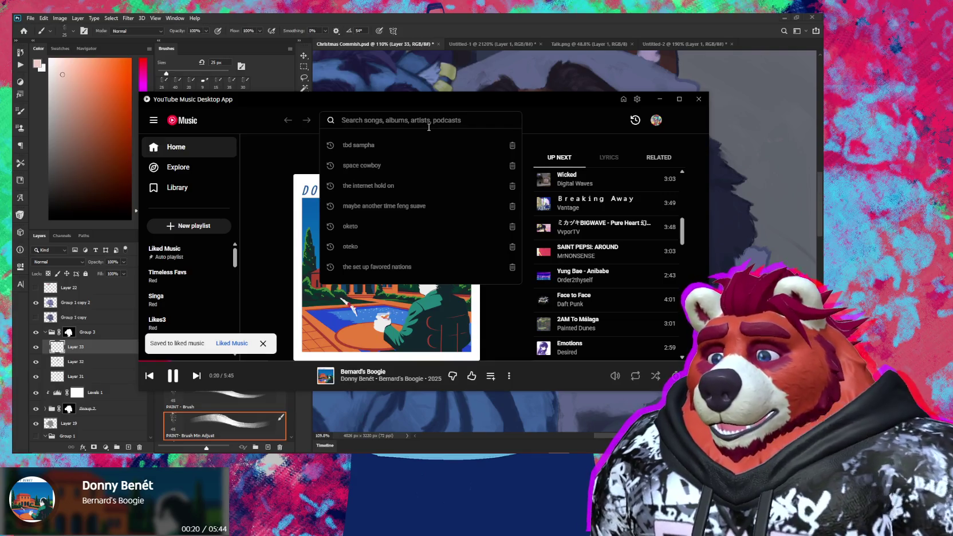
type("I must be stupid c")
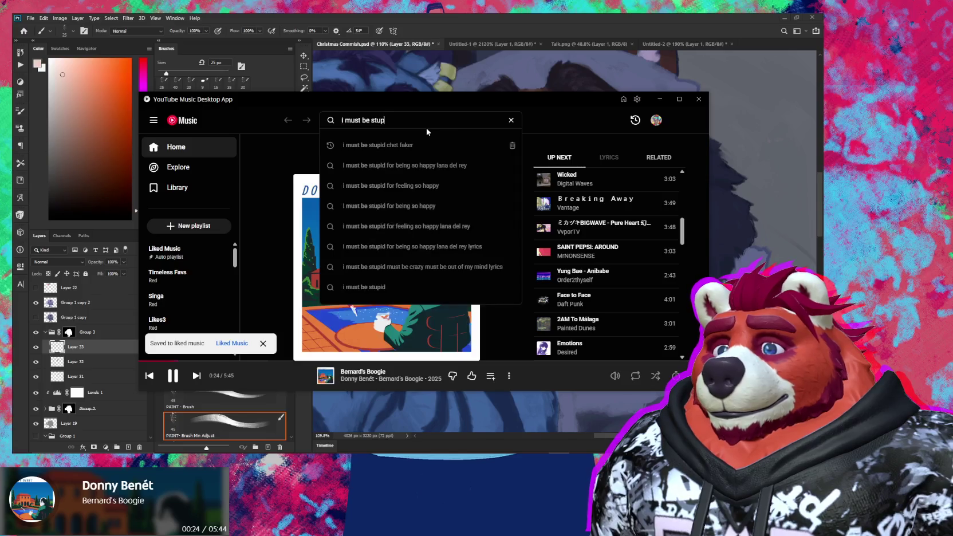
type("het faker")
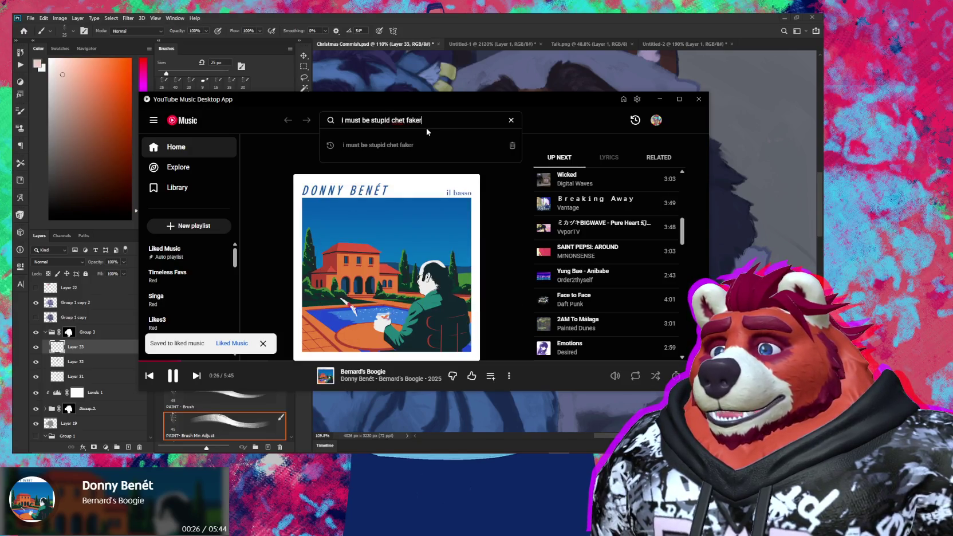
key("Return")
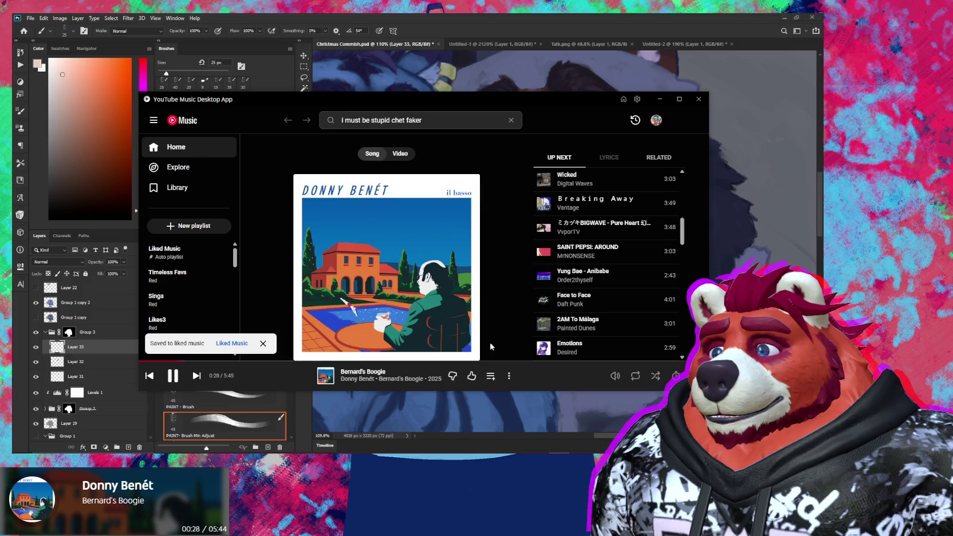
mouse_move(484, 217)
left_click(641, 209)
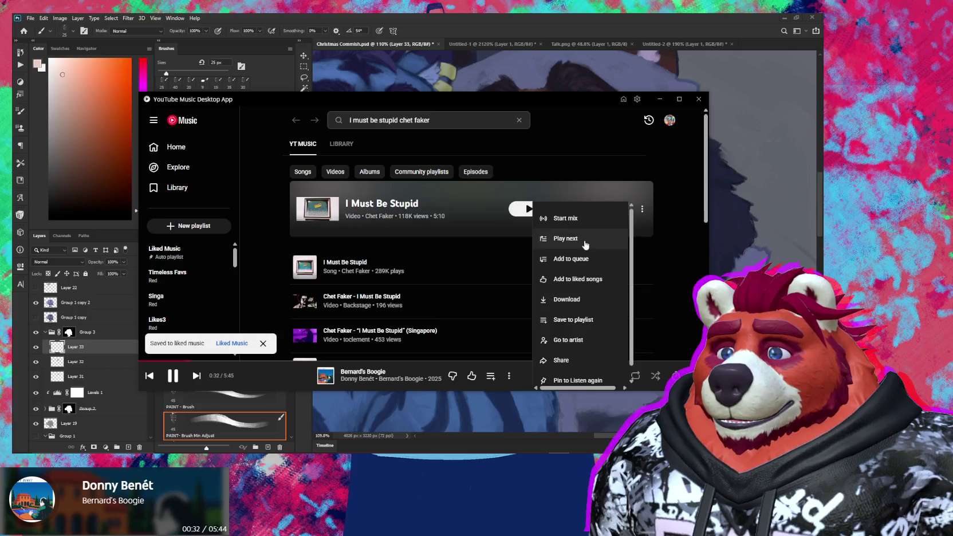
left_click(566, 238)
left_click(195, 376)
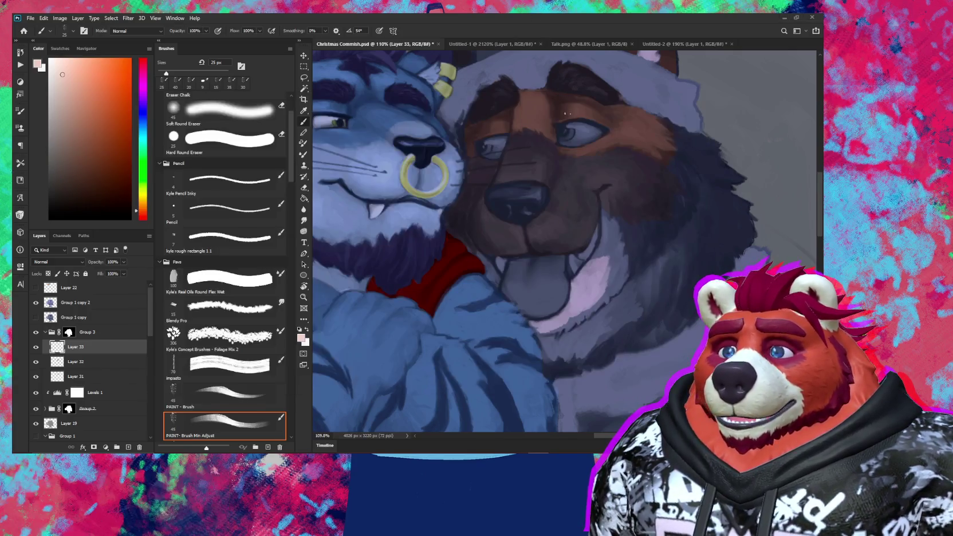
Step: Paint a brighter pink stroke on the tongue with a larger brush, then reduce it to 30 px
key("alt+Tab")
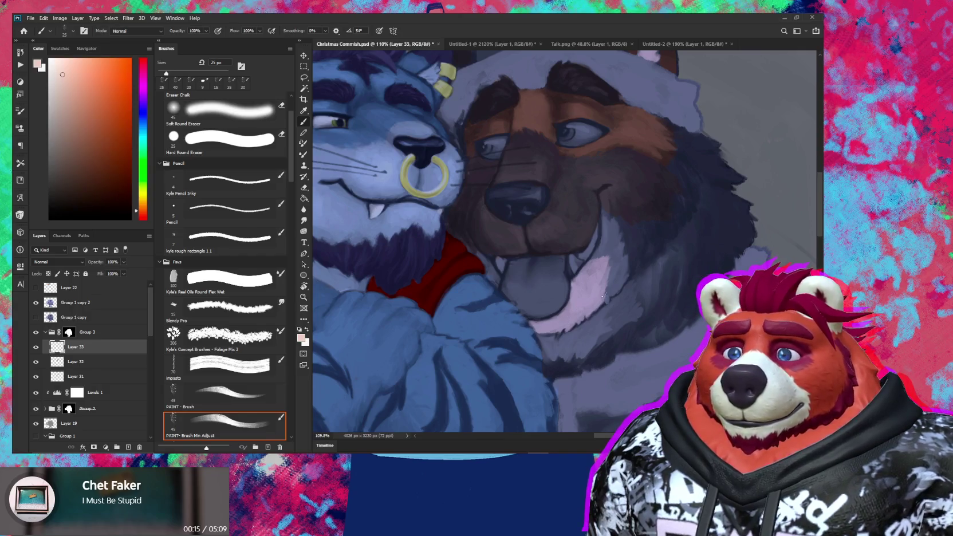
key("bracketright")
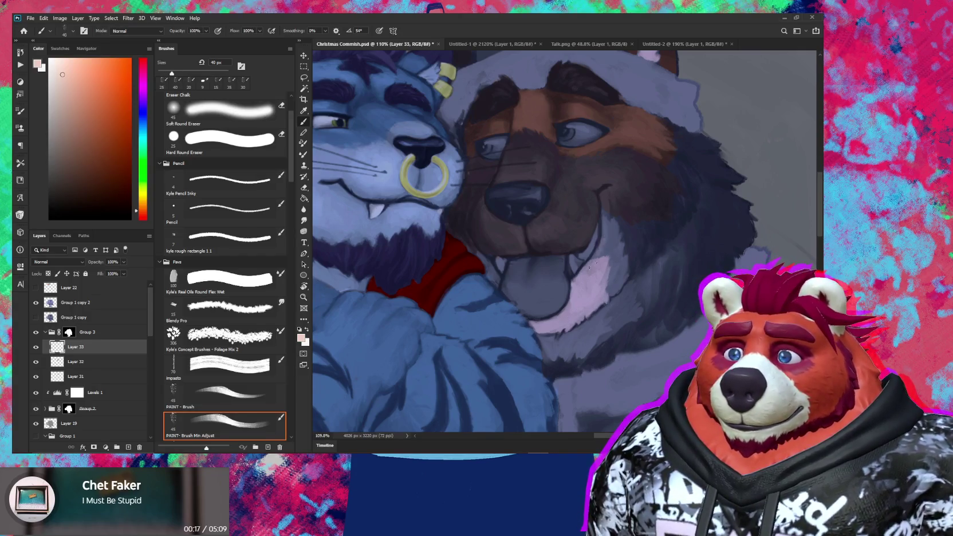
left_click_drag(599, 261, 608, 264)
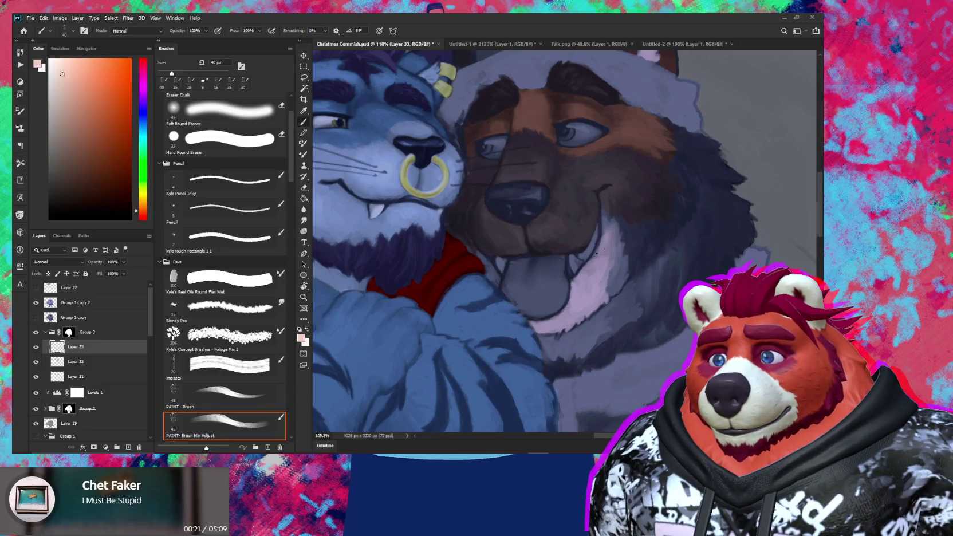
key("bracketleft")
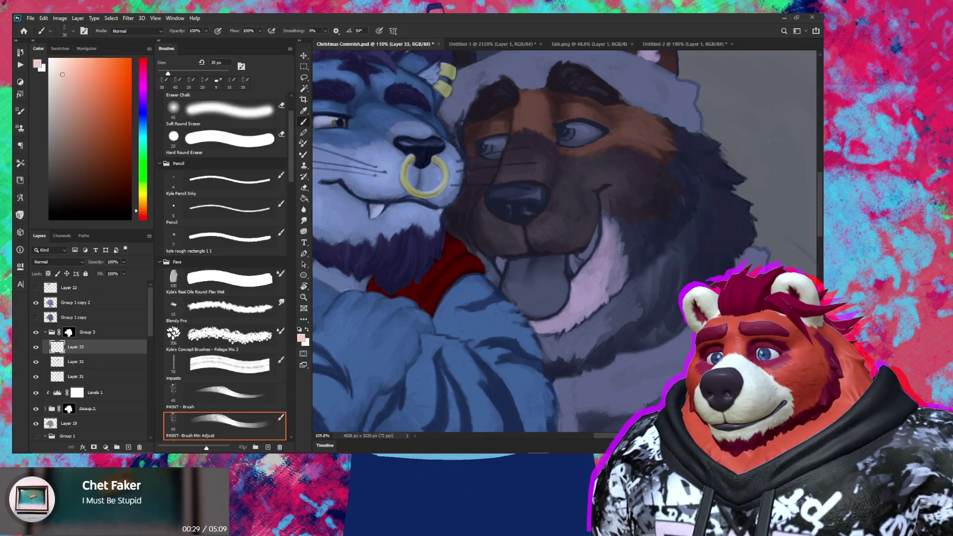
Step: Zoom in on the two characters' faces and set a 45 px eraser
key("z")
scroll(625, 281, "down", 5)
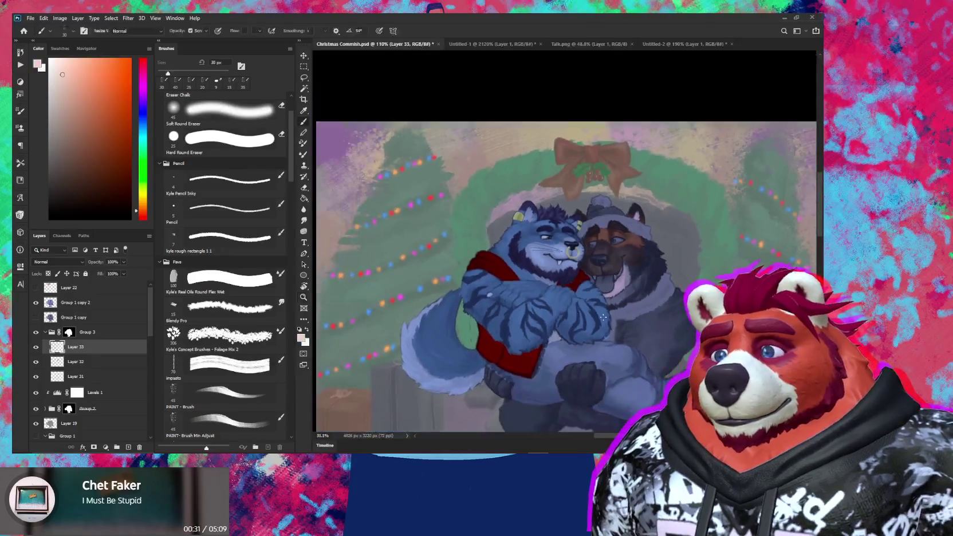
scroll(644, 300, "down", 3)
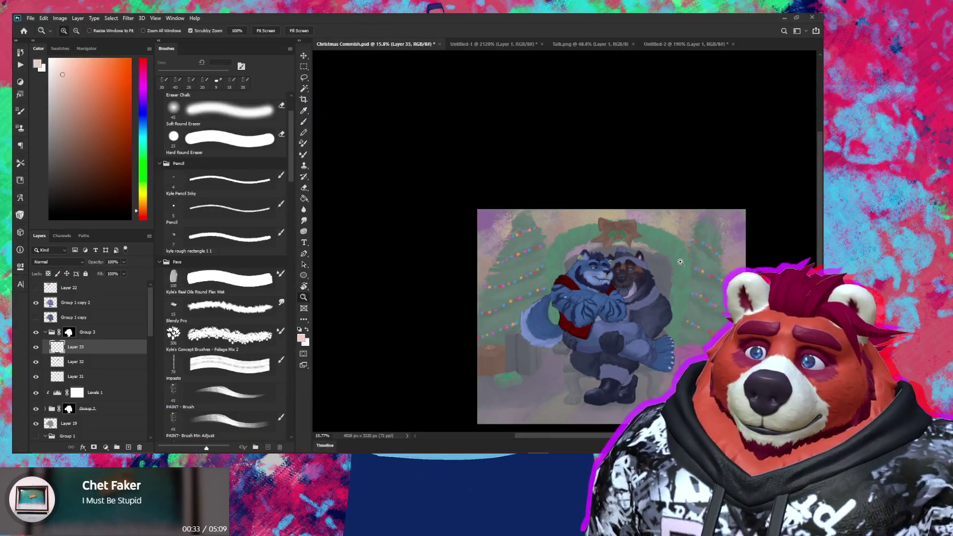
scroll(627, 275, "up", 8)
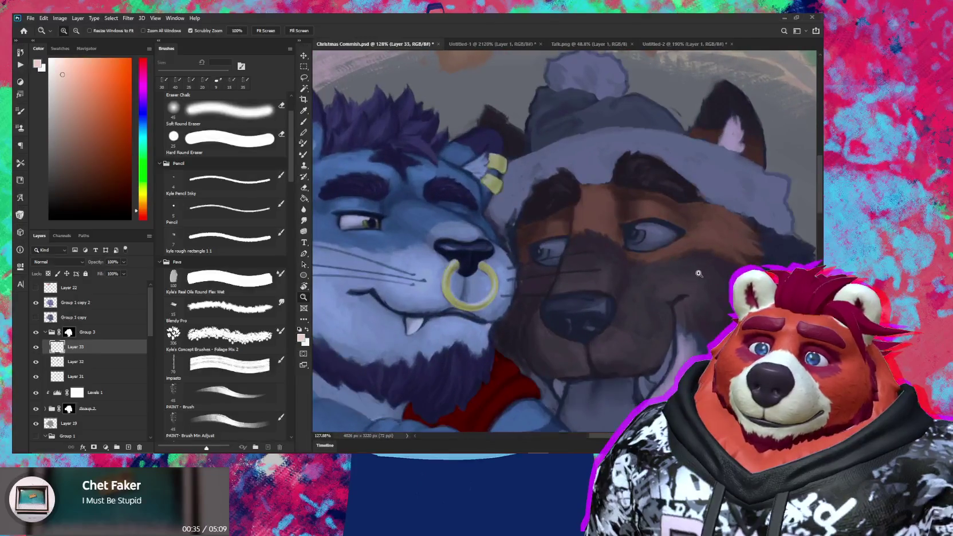
left_click_drag(669, 304, 615, 255)
scroll(614, 256, "up", 1)
scroll(610, 275, "up", 1)
key("e")
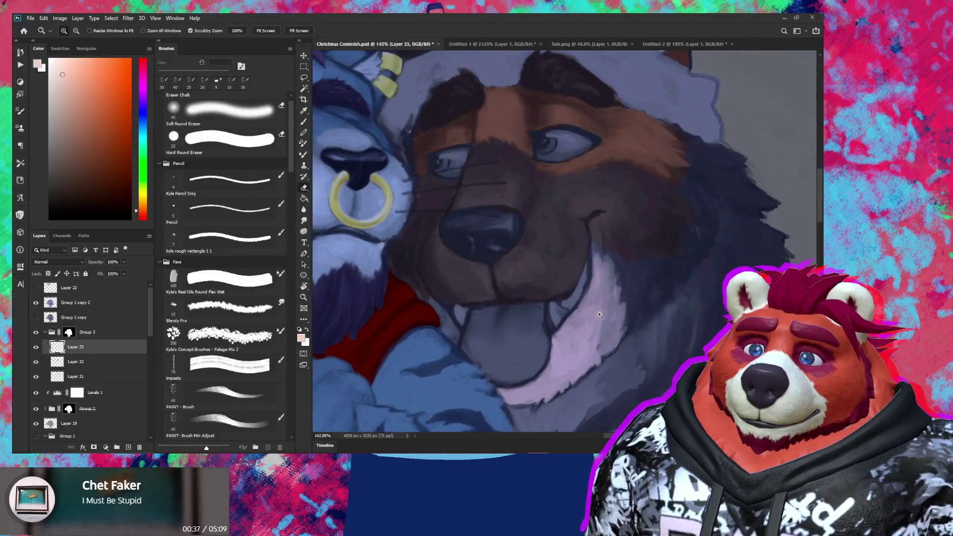
key("bracketright")
key("bracketright")
key("bracketright")
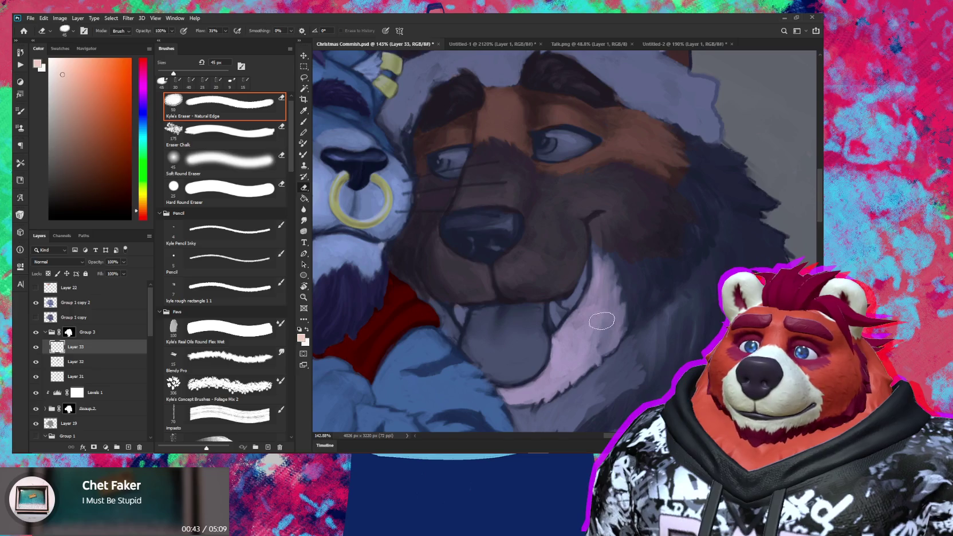
Step: Solo Layer 32, sample its brown fur colour, then show all layers and select Layer 32
left_click(35, 361, "alt")
scroll(223, 326, "down", 2)
left_click(224, 424)
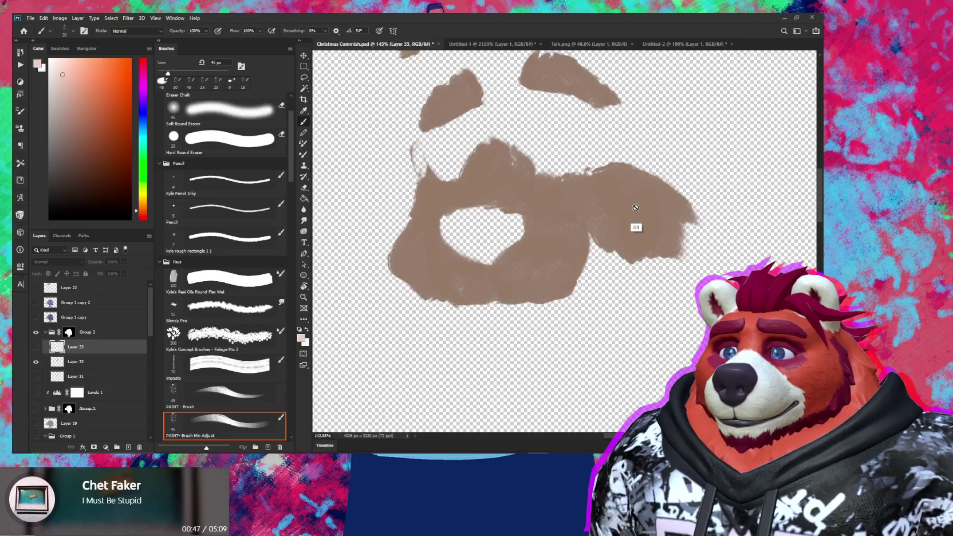
left_click(624, 211)
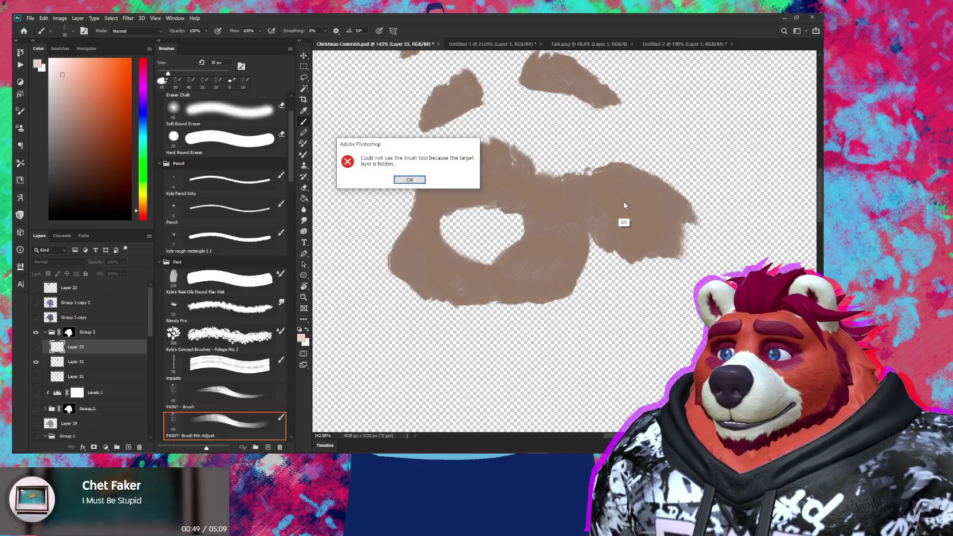
left_click(409, 180)
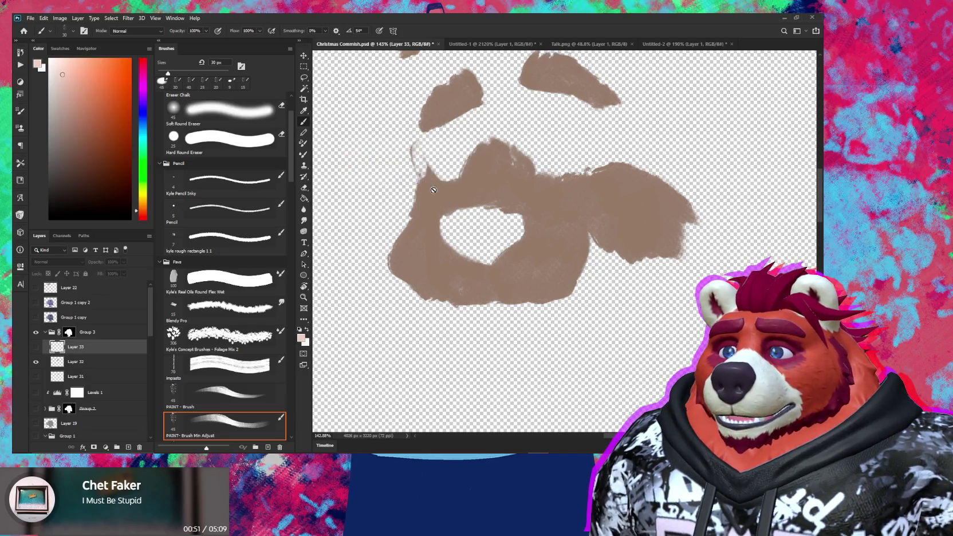
left_click(611, 220, "alt")
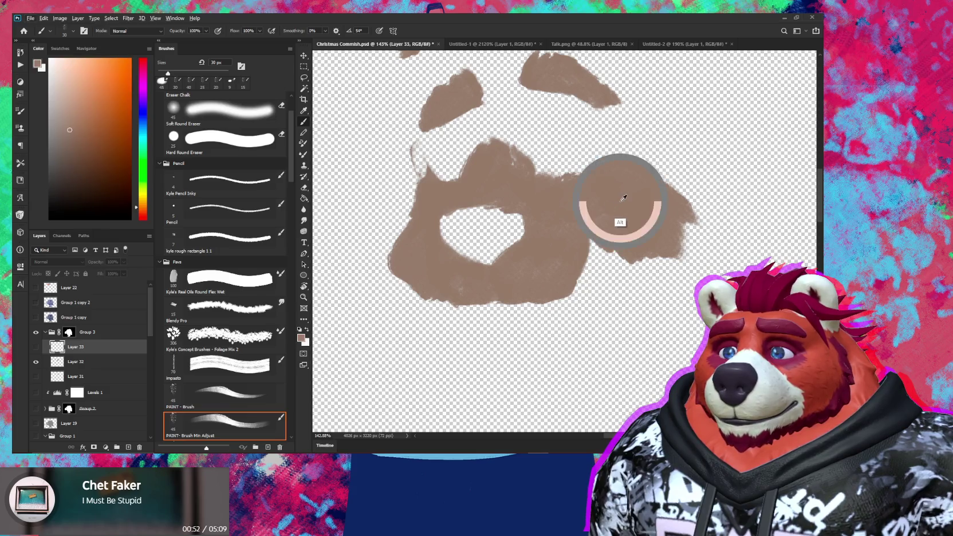
left_click(80, 362)
left_click(38, 362, "alt")
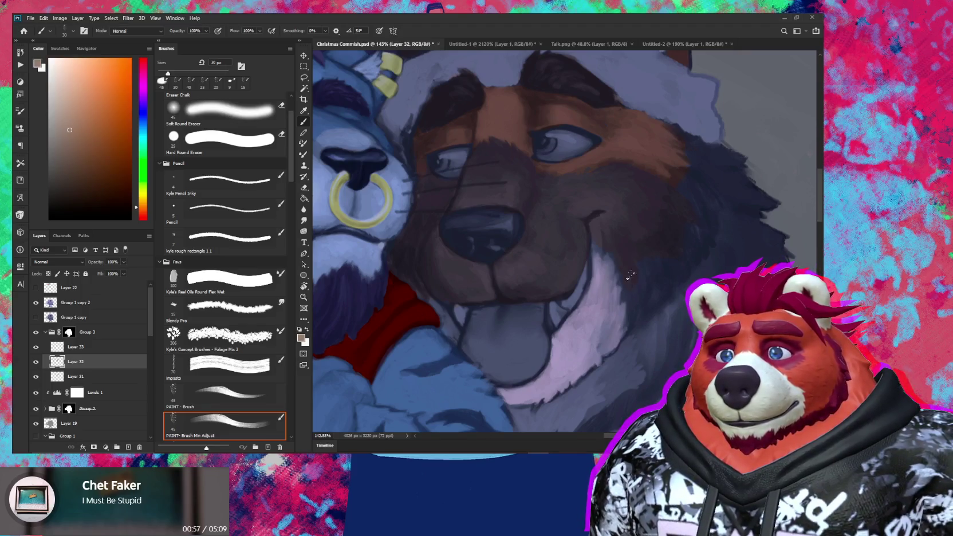
Step: Set the brush to 15 px and rotate the canvas about 22 degrees around the dog's head
key("bracketright")
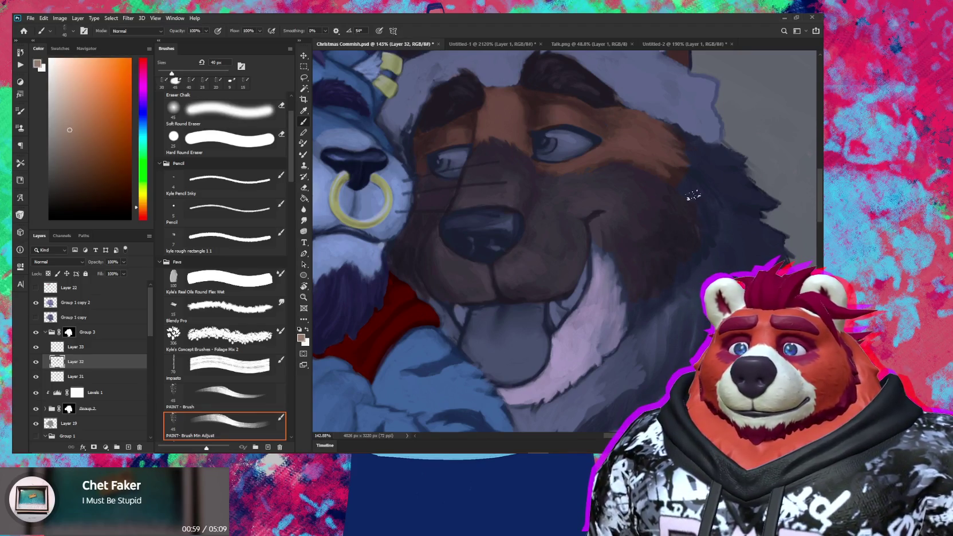
key("bracketright")
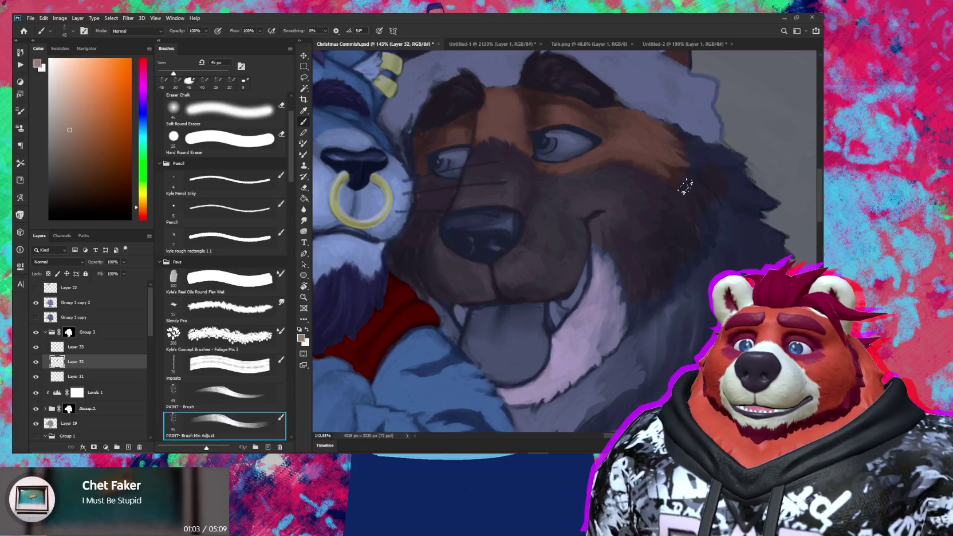
key("bracketleft")
key("bracketleft")
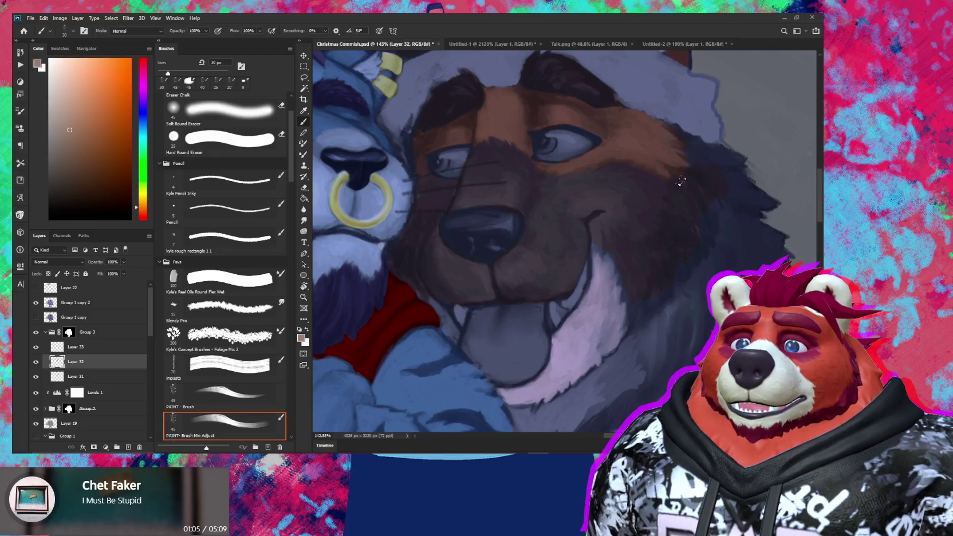
key("bracketleft")
key("bracketleft")
key("bracketleft")
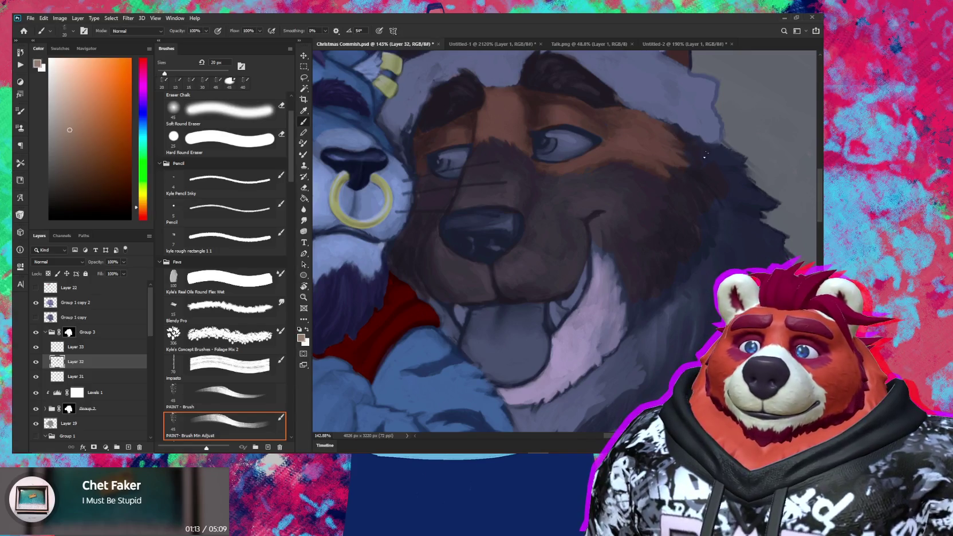
mouse_move(715, 153)
left_mouse_down()
mouse_move(658, 189)
mouse_move(675, 177)
mouse_move(702, 101)
mouse_move(598, 160)
left_mouse_up()
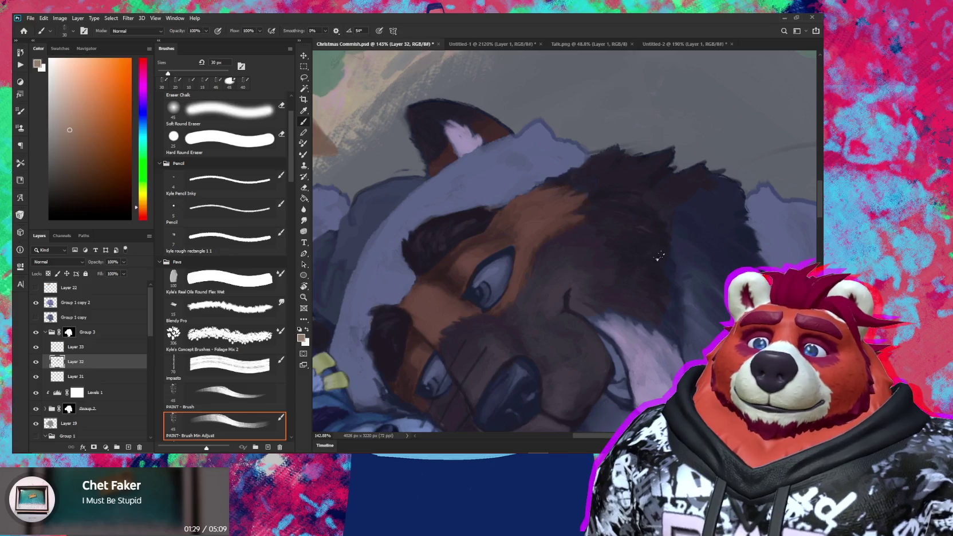
key("r")
mouse_move(660, 248)
left_mouse_down()
mouse_move(609, 350)
mouse_move(618, 228)
left_mouse_up()
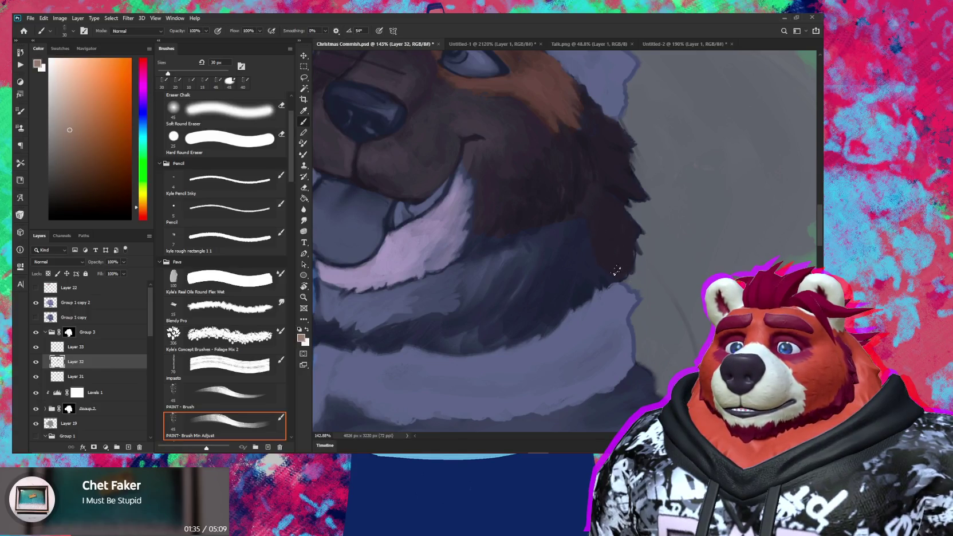
Step: Work fur along the dog's chin and neck, rotating the view and shrinking the brush from 45 to 30 px
key("bracketright")
left_click_drag(578, 257, 616, 185)
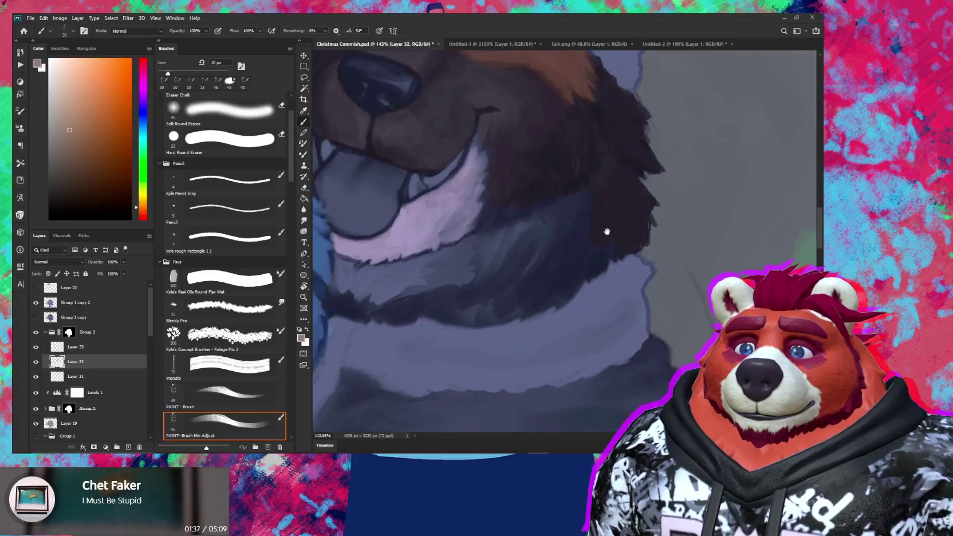
key("bracketright")
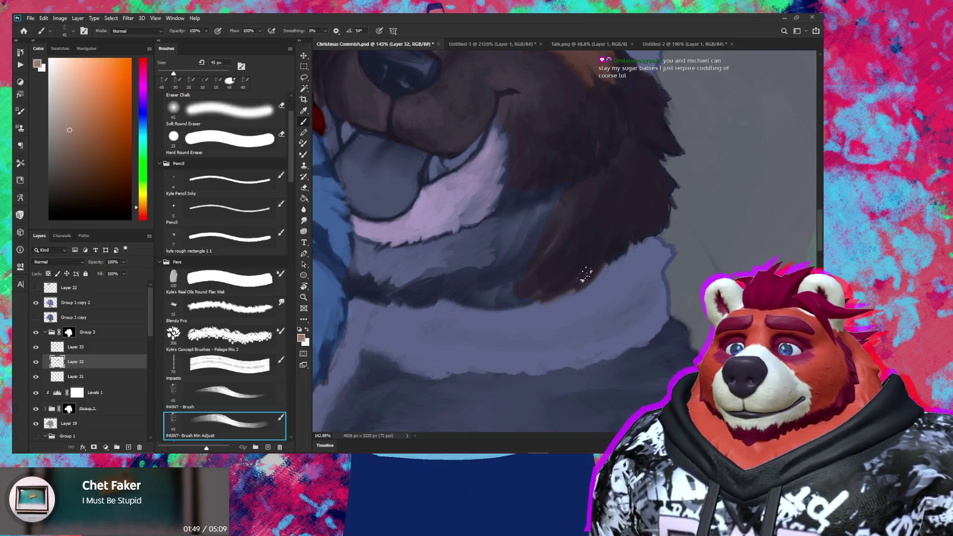
key("e")
mouse_move(556, 287)
left_mouse_down()
mouse_move(607, 272)
mouse_move(630, 281)
left_mouse_up()
key("b")
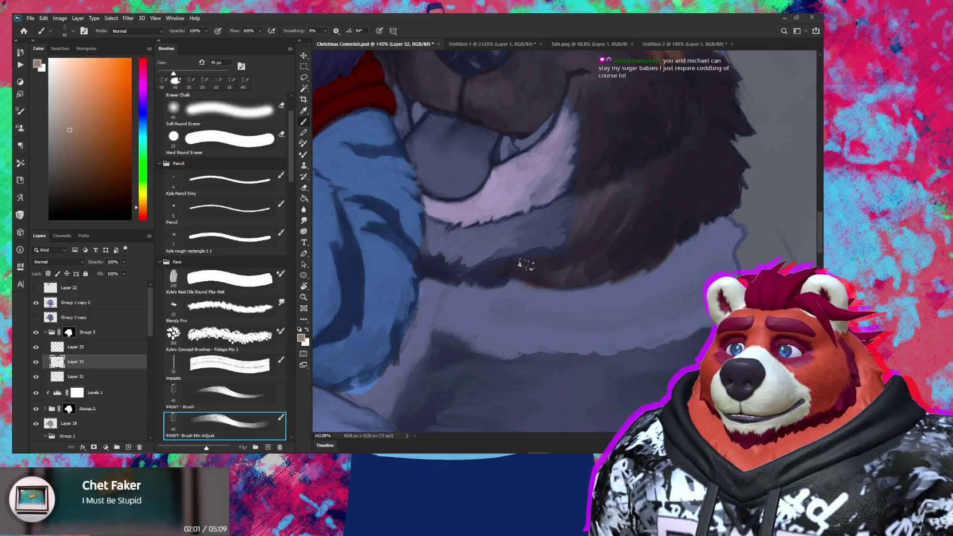
left_click_drag(585, 283, 617, 220)
left_click_drag(621, 270, 522, 296)
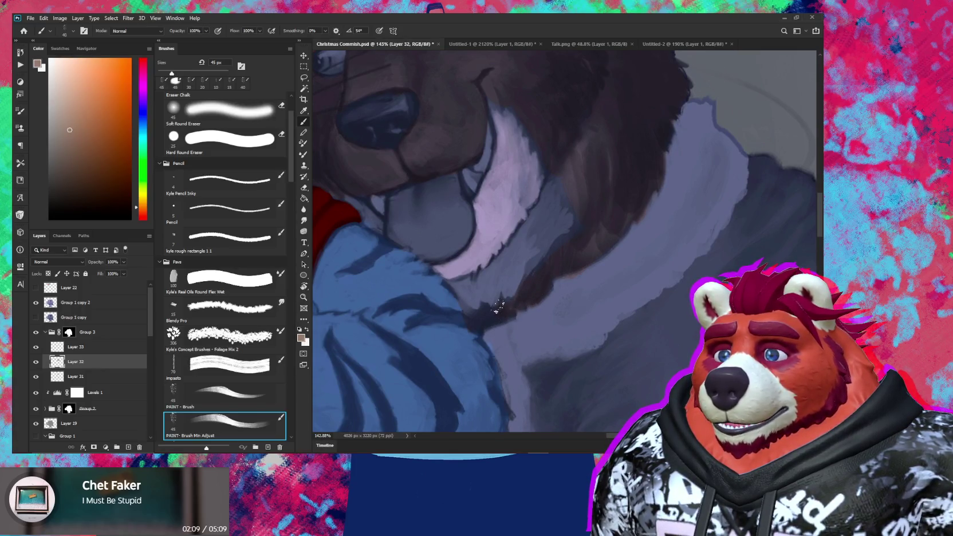
key("bracketleft")
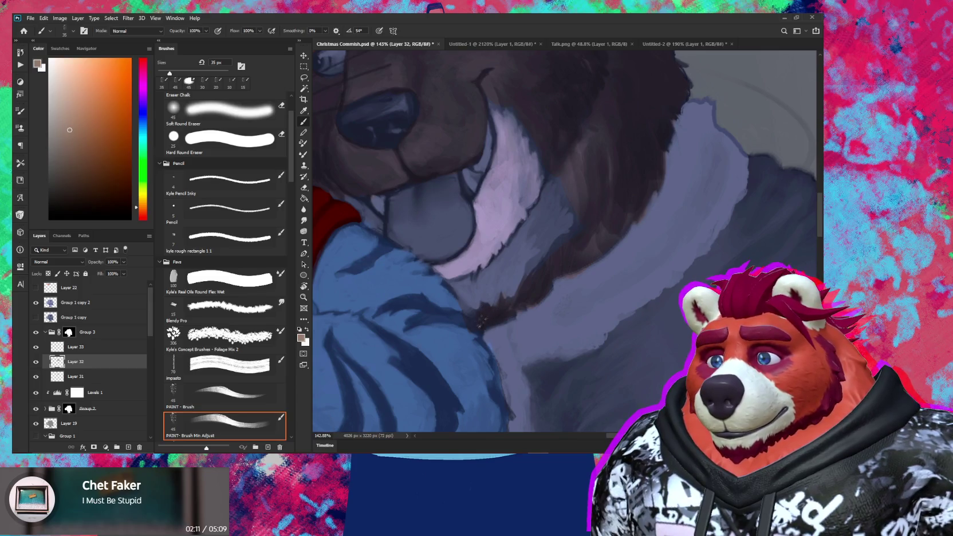
left_click(477, 329)
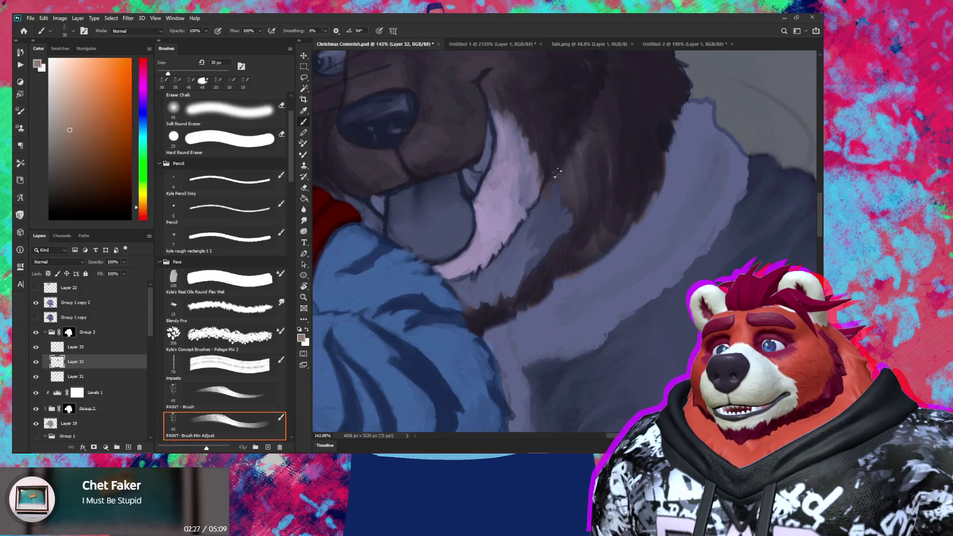
Step: Zoom out, set a 20 px brush and tilt the canvas about 15 degrees before reframing the artwork
scroll(600, 191, "down", 5)
left_click_drag(633, 198, 604, 282)
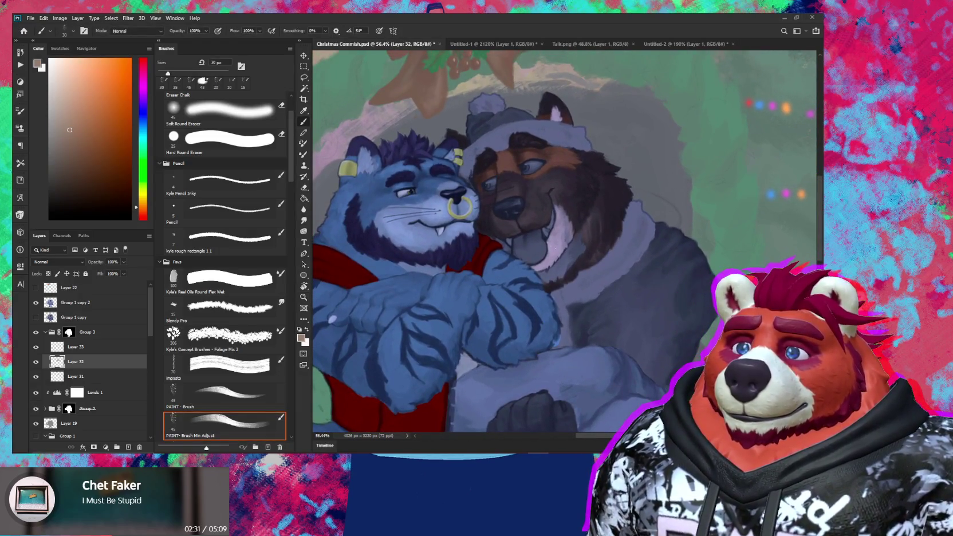
scroll(490, 246, "up", 2)
scroll(490, 246, "up", 2)
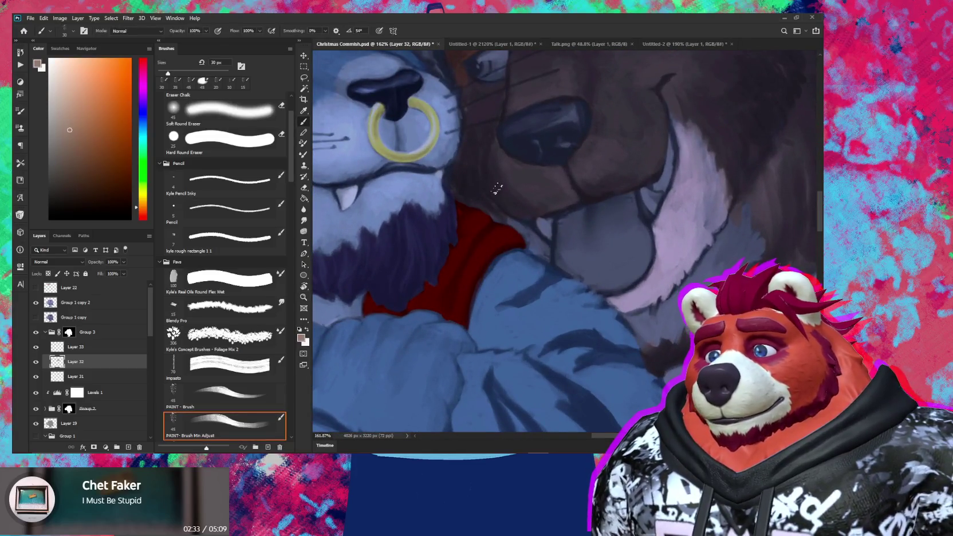
key("bracketleft")
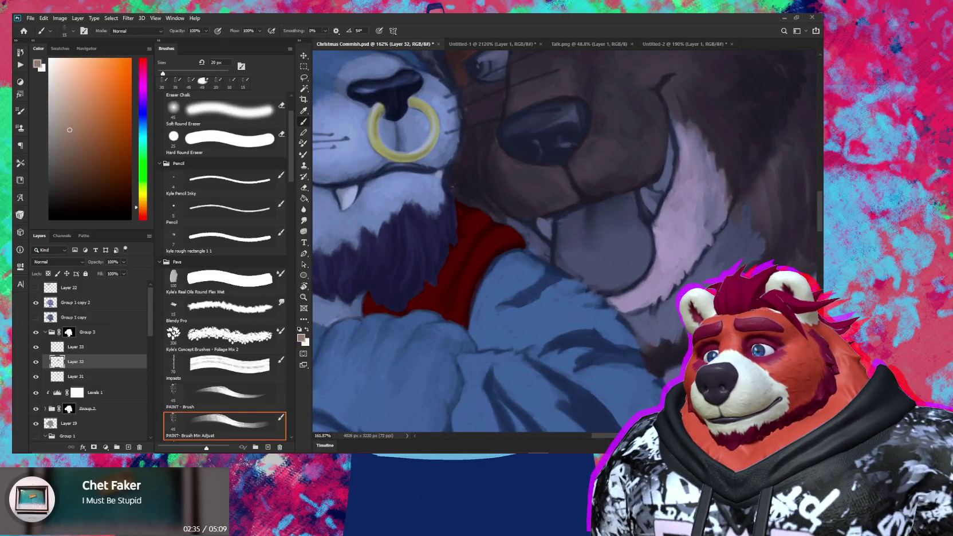
scroll(475, 195, "down", 5)
key("r")
mouse_move(709, 260)
left_mouse_down()
mouse_move(699, 297)
mouse_move(659, 328)
left_mouse_up()
key("b")
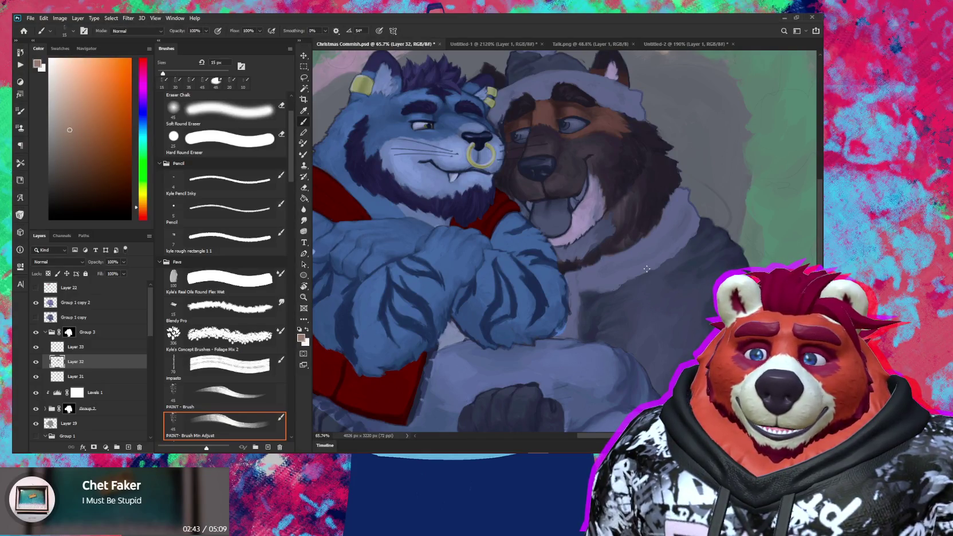
mouse_move(557, 259)
left_mouse_down()
mouse_move(546, 332)
mouse_move(543, 308)
mouse_move(550, 314)
left_mouse_up()
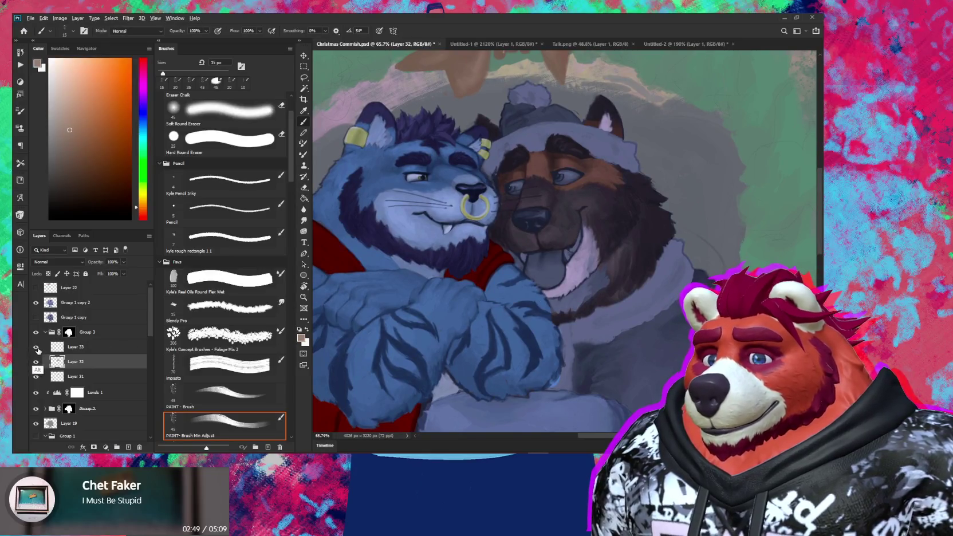
Step: Sample Layer 33's light pink, select Layer 33 and paint pink along the tongue and chin edge
left_click(36, 346, "alt")
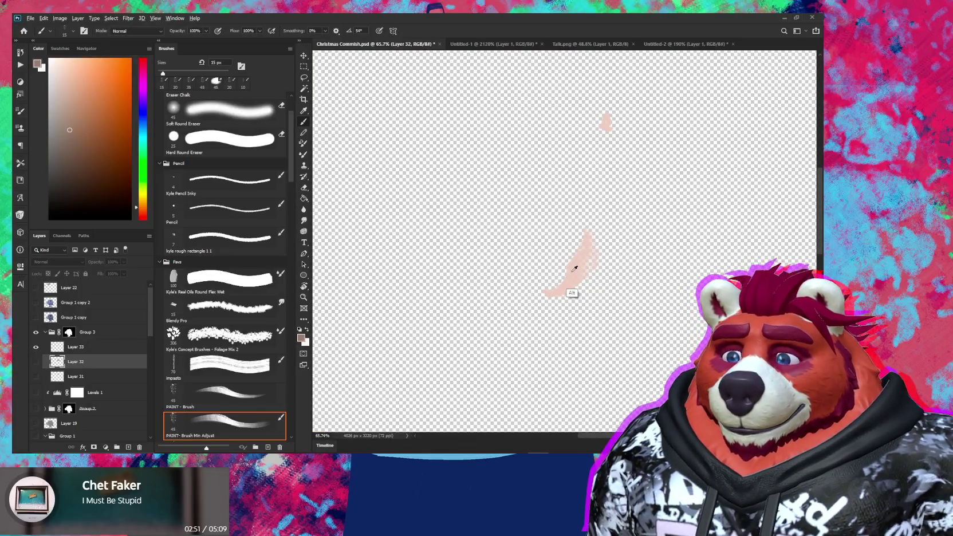
left_click(567, 295, "alt")
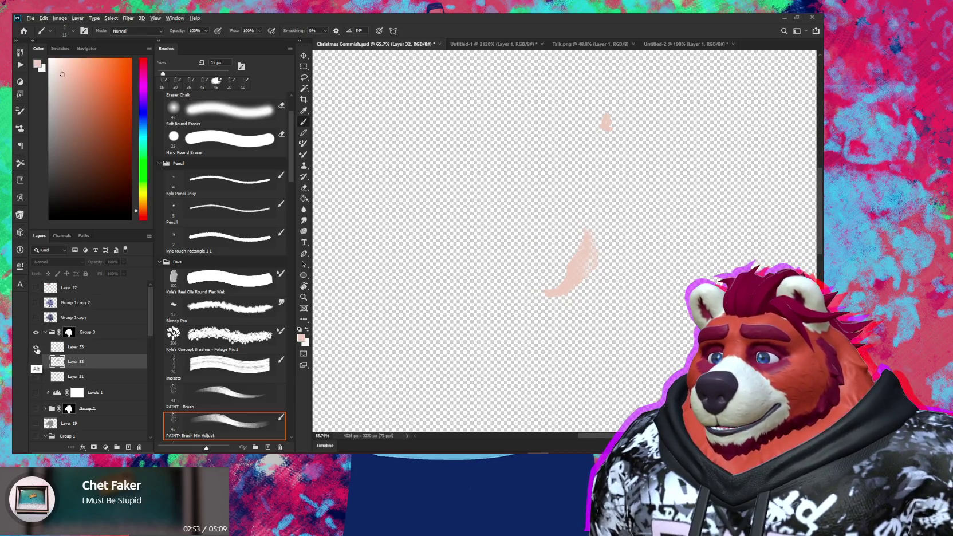
left_click(35, 346, "alt")
left_click(81, 347)
scroll(439, 326, "up", 2)
scroll(517, 184, "up", 3)
left_click_drag(491, 200, 489, 200)
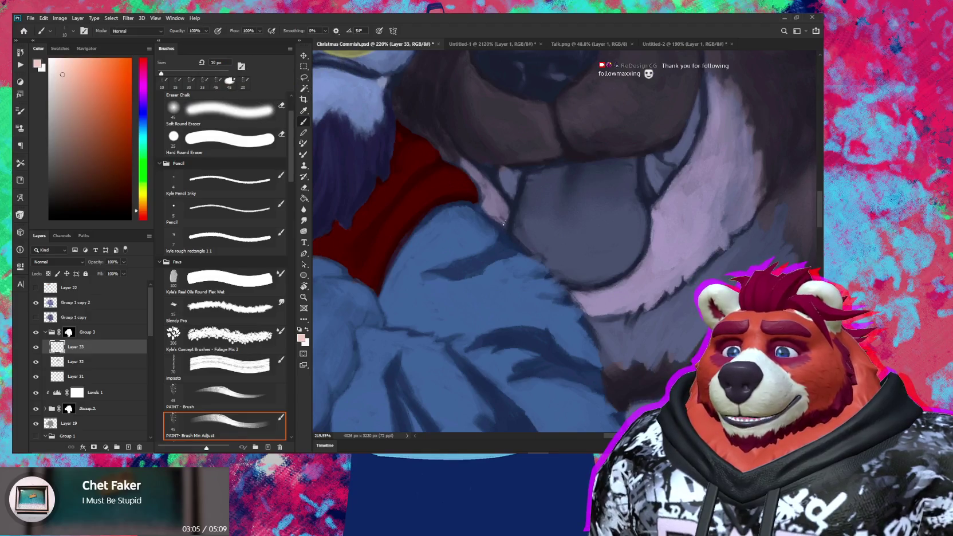
Step: Dab light pink onto the dog's cheek and chin fur with a 25–30 px brush
scroll(501, 221, "down", 3)
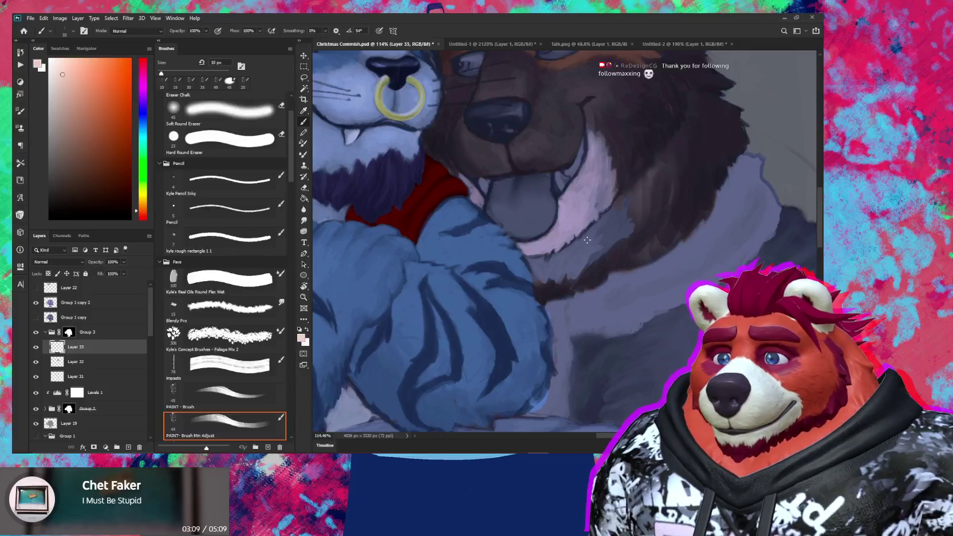
key("bracketright")
key("bracketright")
key("bracketright")
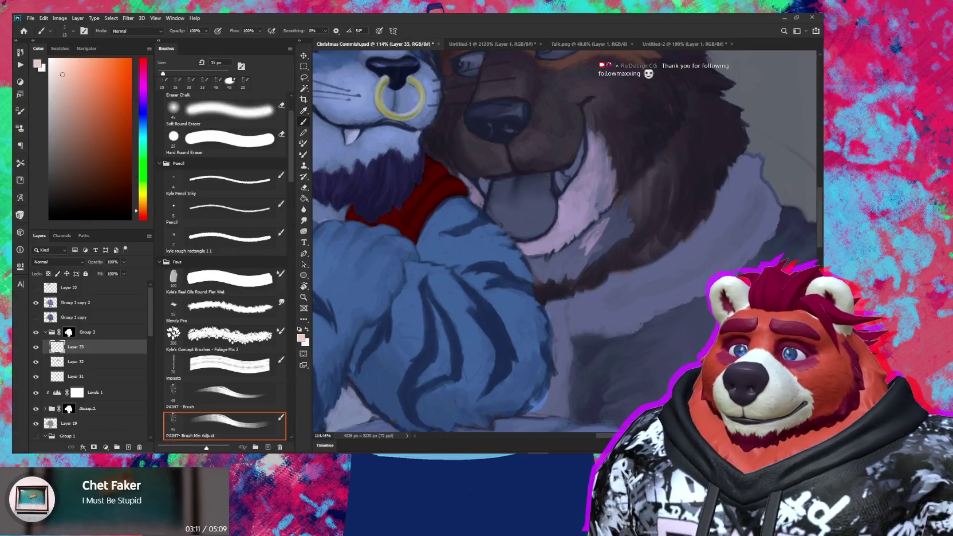
left_click_drag(587, 236, 577, 244)
left_click_drag(591, 199, 586, 203)
left_click_drag(544, 260, 530, 262)
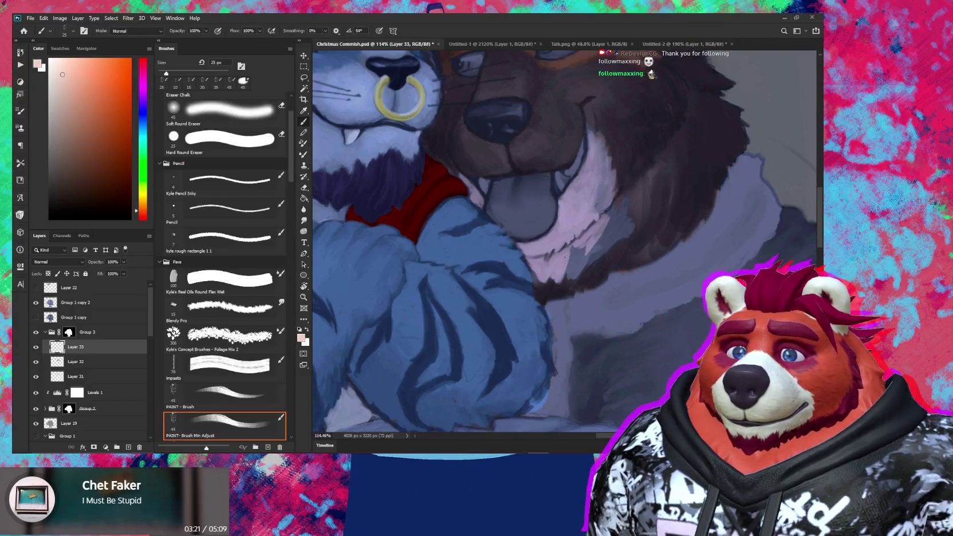
key("bracketright")
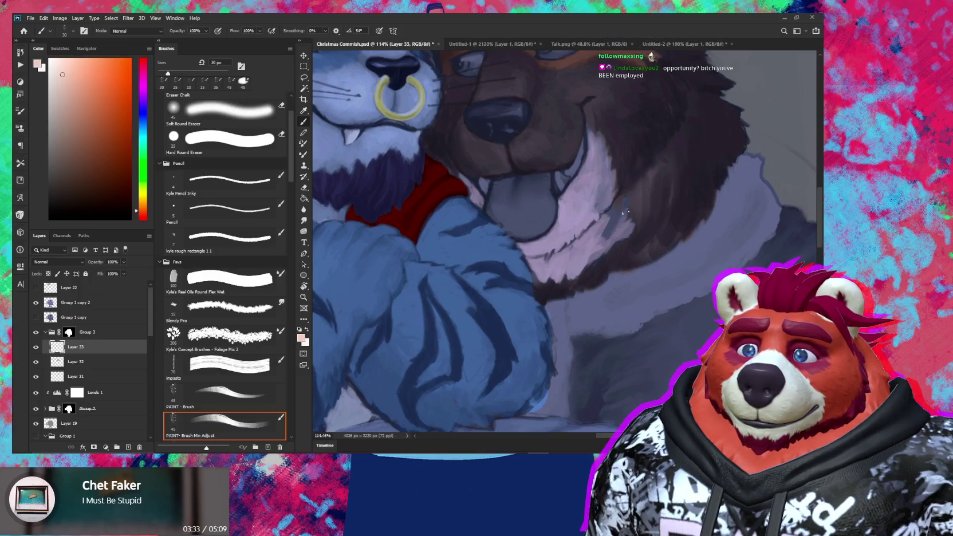
left_click_drag(622, 206, 618, 202)
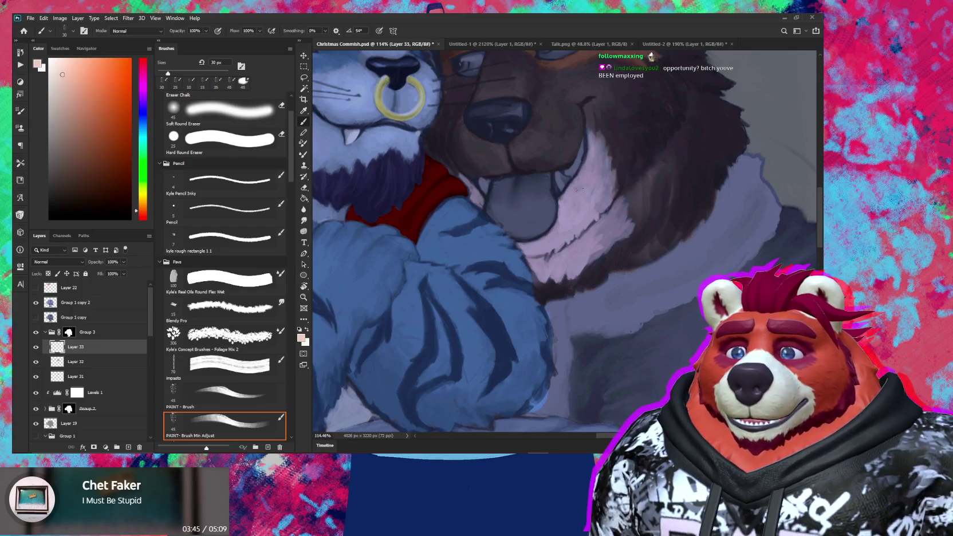
scroll(600, 235, "down", 5)
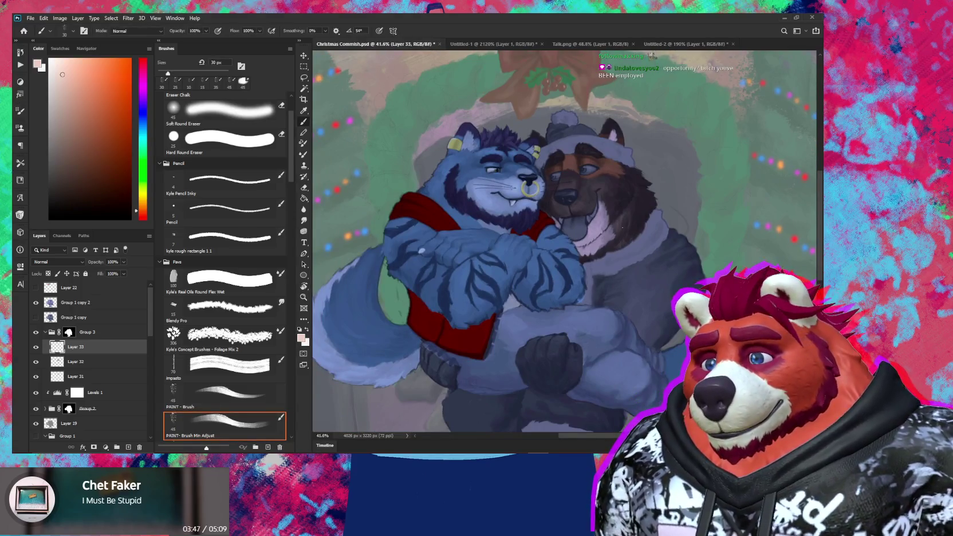
Step: Reframe the full illustration, select Layer 32 and open Hue/Saturation
scroll(595, 252, "up", 5)
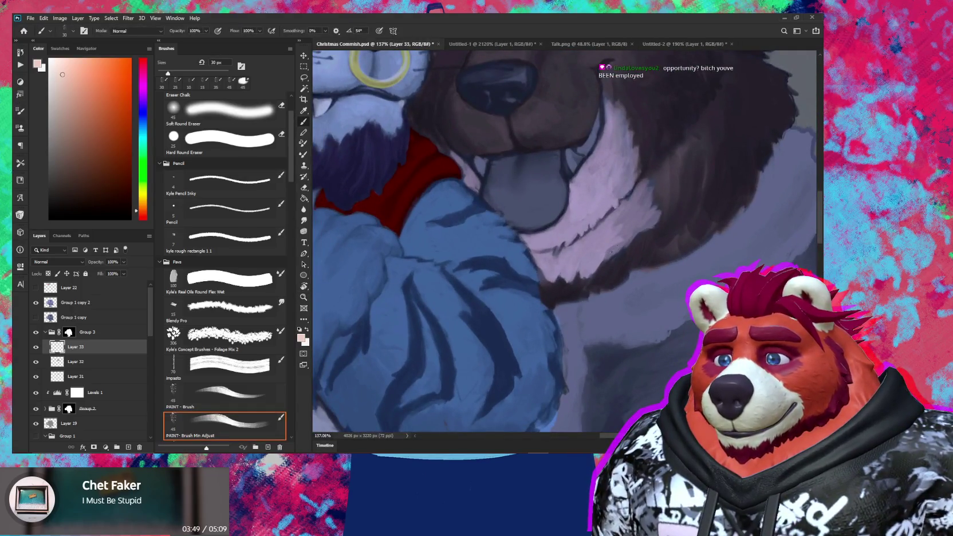
scroll(637, 234, "down", 5)
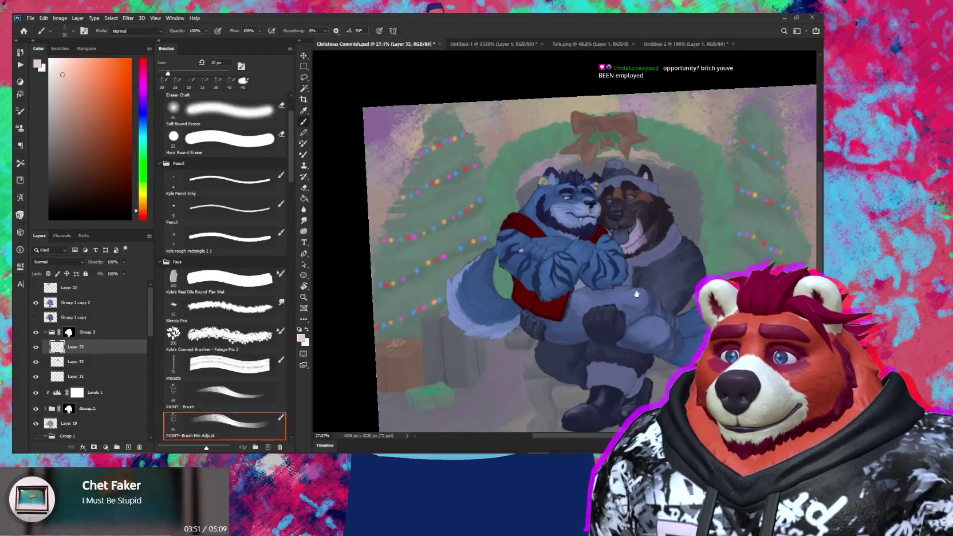
left_click_drag(636, 294, 558, 320)
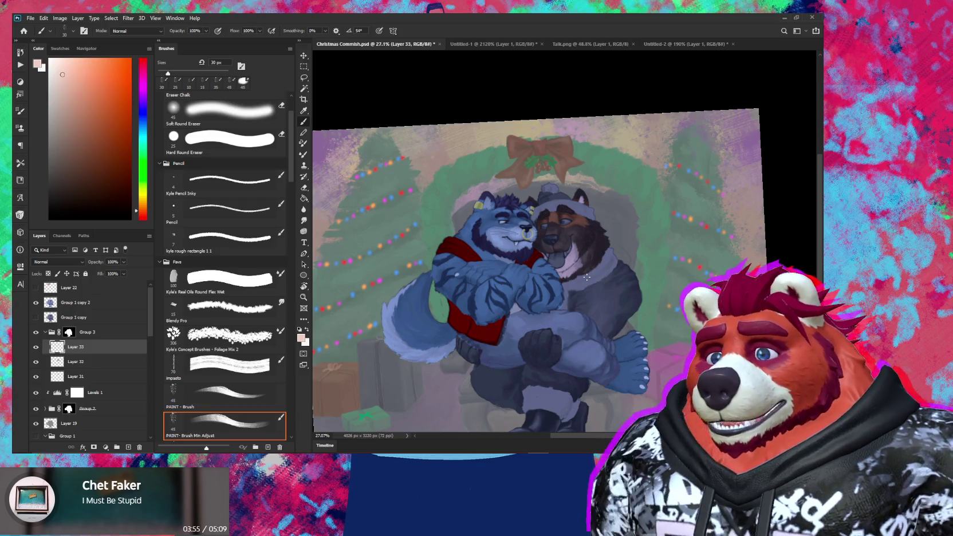
key("alt+bracketleft")
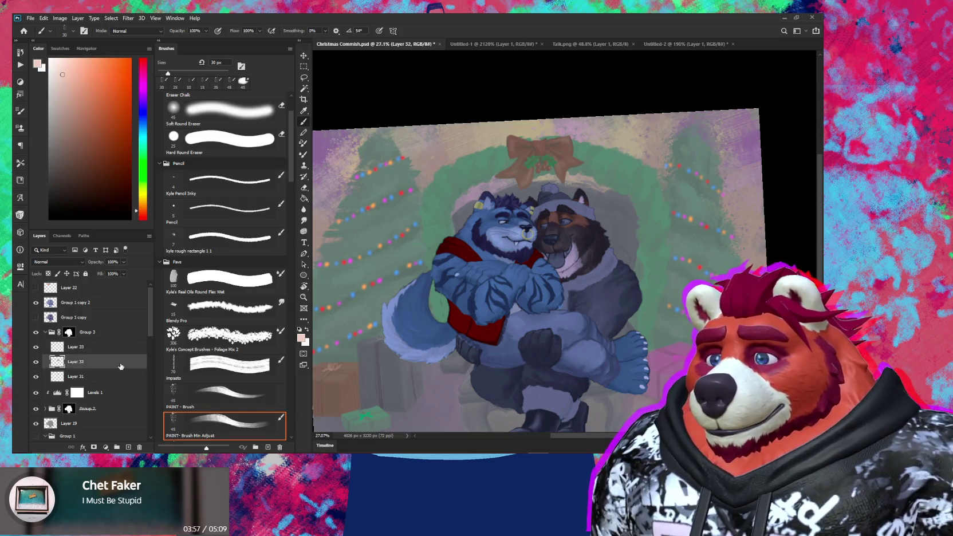
key("ctrl+u")
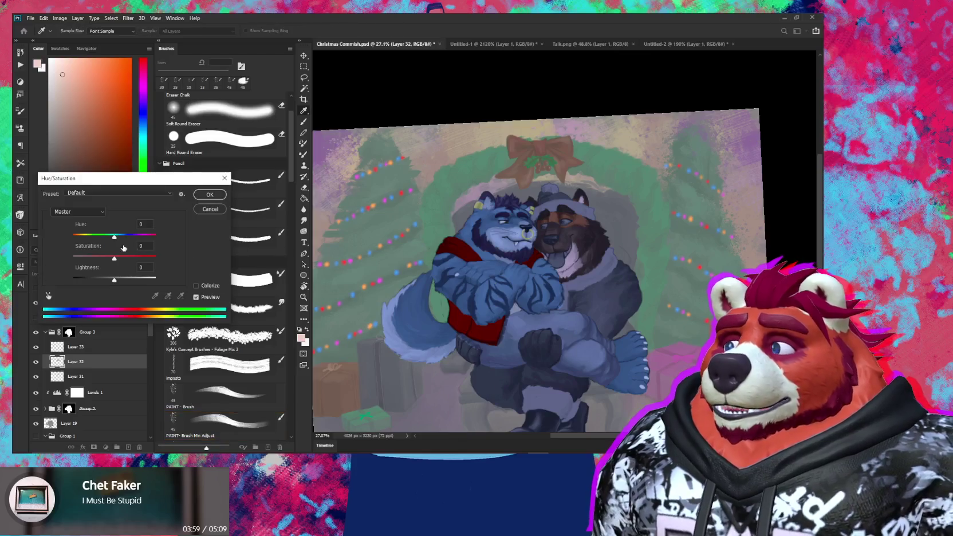
Step: Apply Lightness +13 to Layer 32, then trial and cancel a Hue/Saturation change on Layer 33
left_click_drag(114, 280, 119, 283)
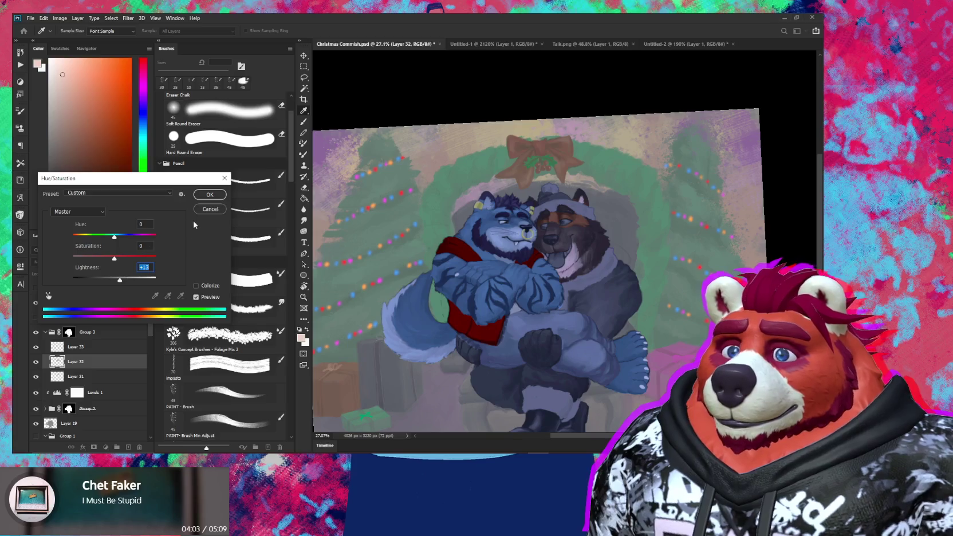
left_click(202, 194)
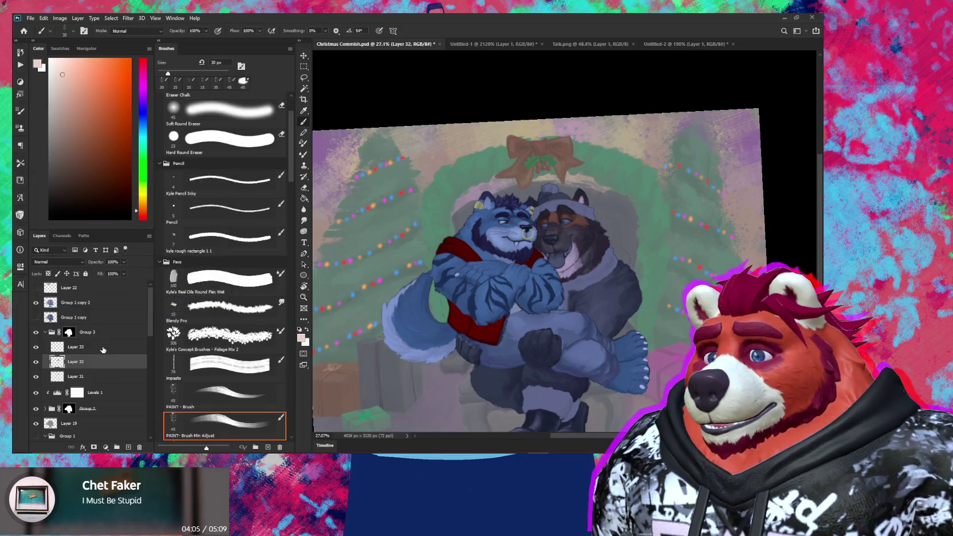
left_click(74, 346)
key("ctrl+u")
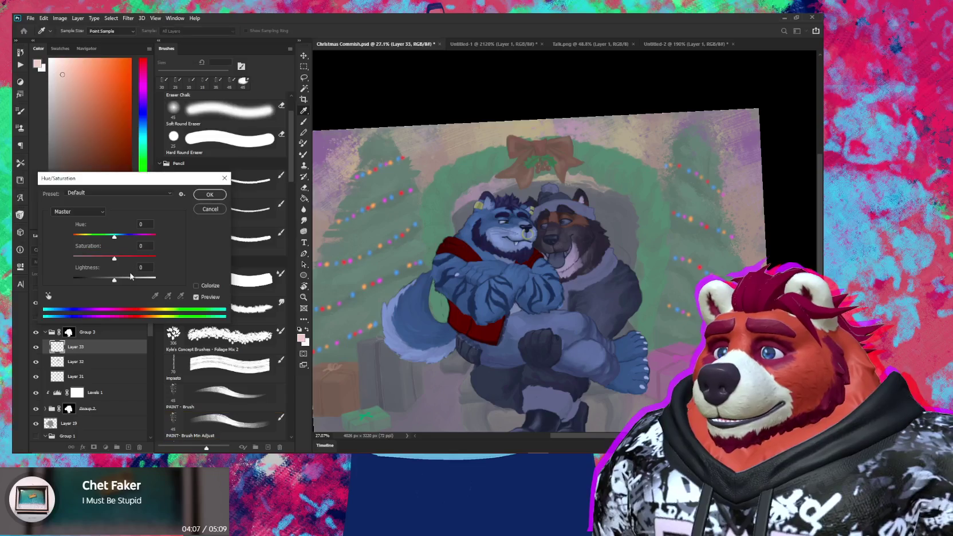
left_click_drag(125, 282, 171, 279)
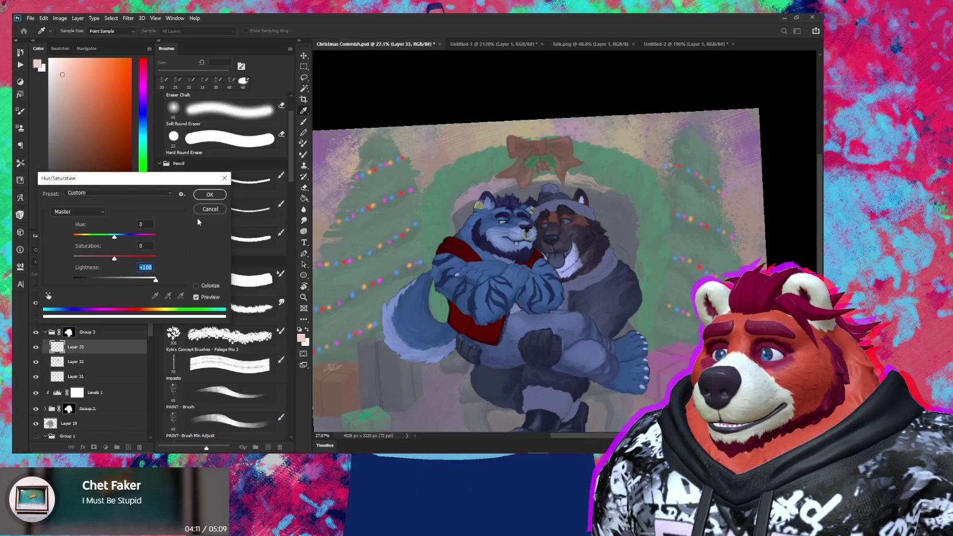
left_click(208, 209)
Step: Give Layer 31 Saturation +39 and Lightness +19 via Hue/Saturation
left_click(101, 378)
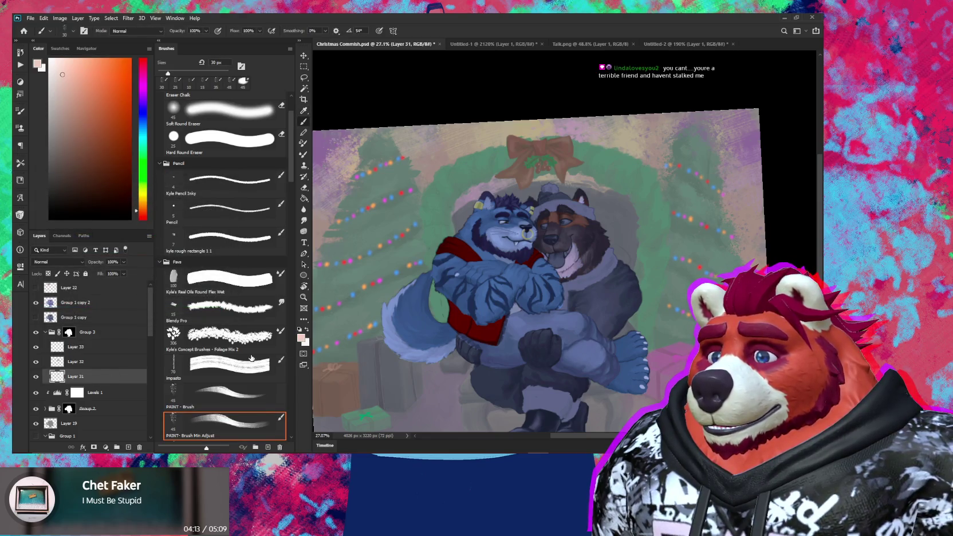
key("ctrl+u")
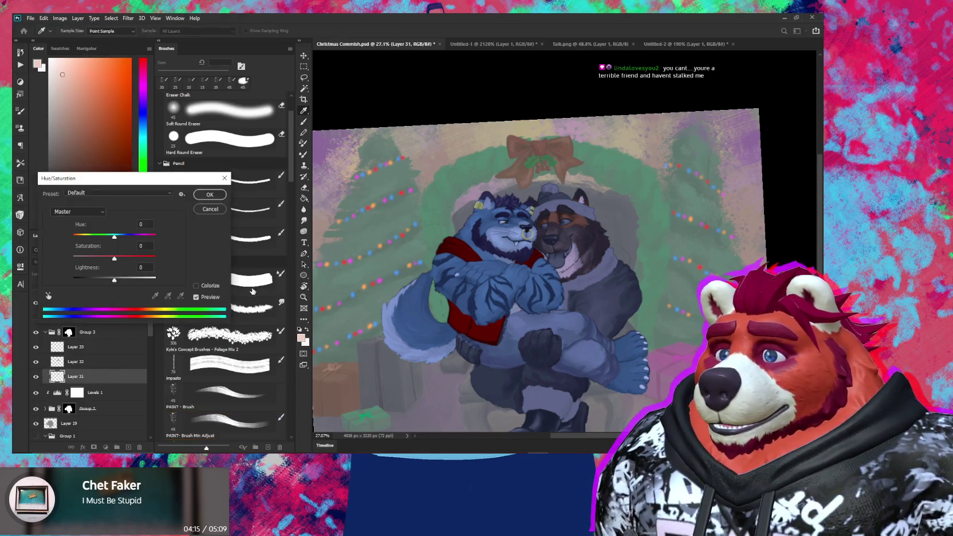
mouse_move(114, 279)
left_mouse_down()
mouse_move(125, 284)
mouse_move(117, 259)
mouse_move(131, 260)
left_mouse_up()
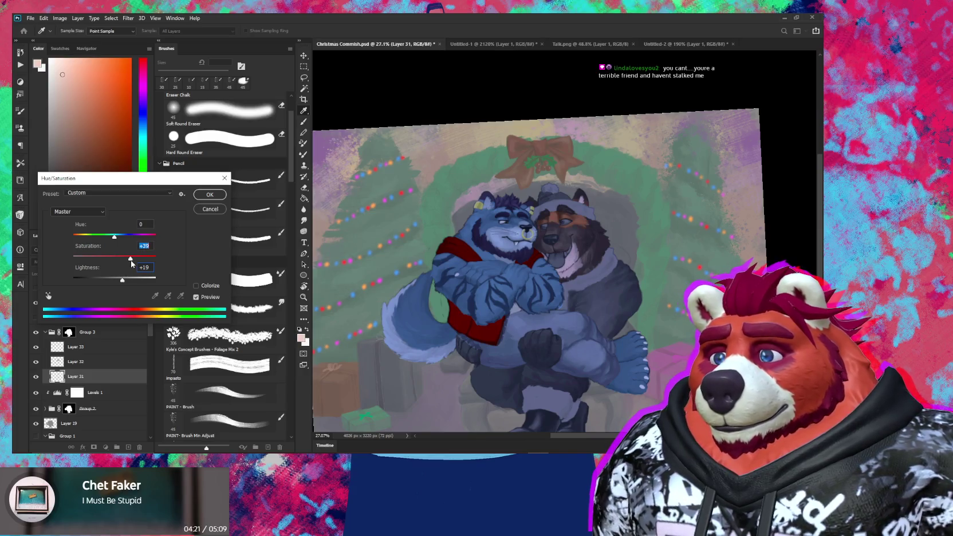
left_click(210, 195)
scroll(612, 204, "up", 1)
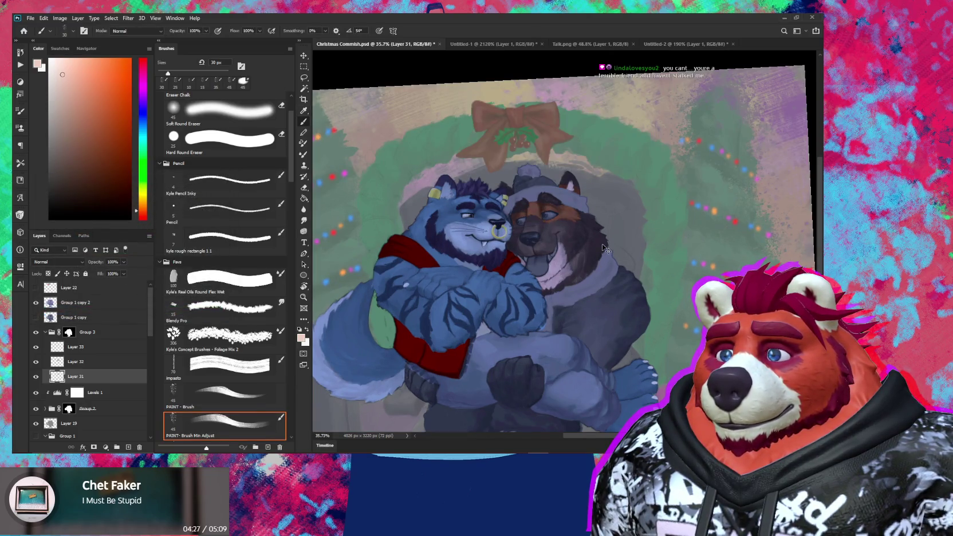
Step: Zoom in on the two characters' faces and skip the song to Tree Palm's Thinkin' About You
scroll(601, 249, "down", 1)
scroll(595, 257, "down", 1)
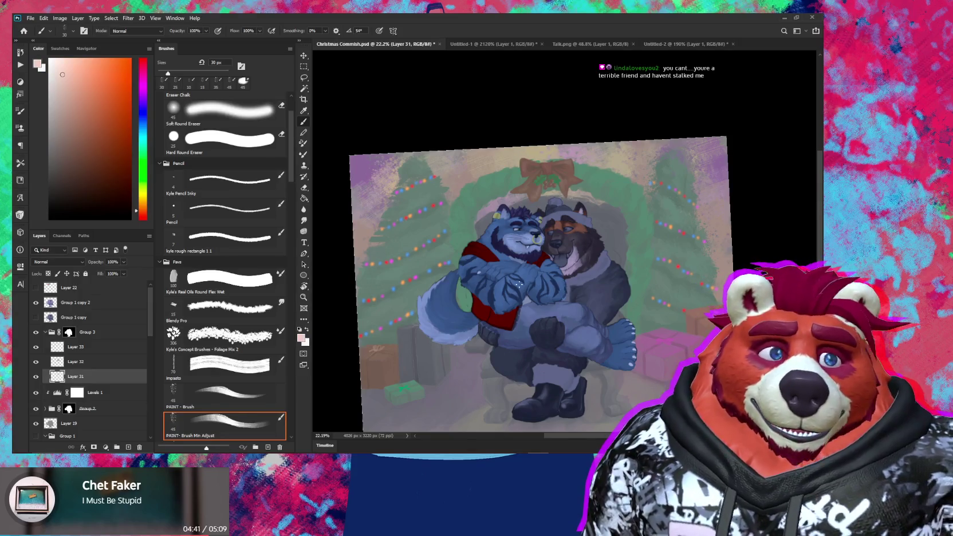
mouse_move(475, 241)
left_mouse_down()
mouse_move(494, 225)
mouse_move(580, 223)
mouse_move(524, 218)
left_mouse_up()
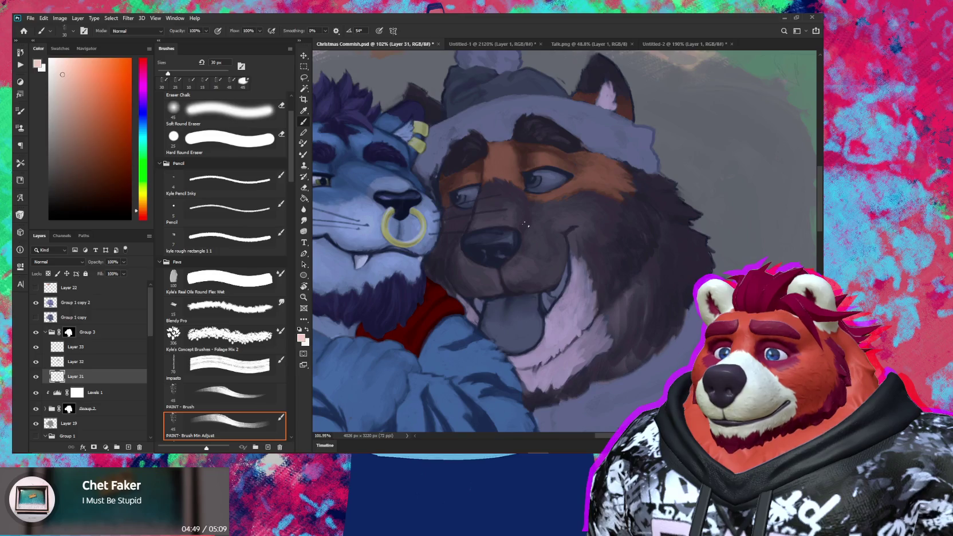
mouse_move(558, 450)
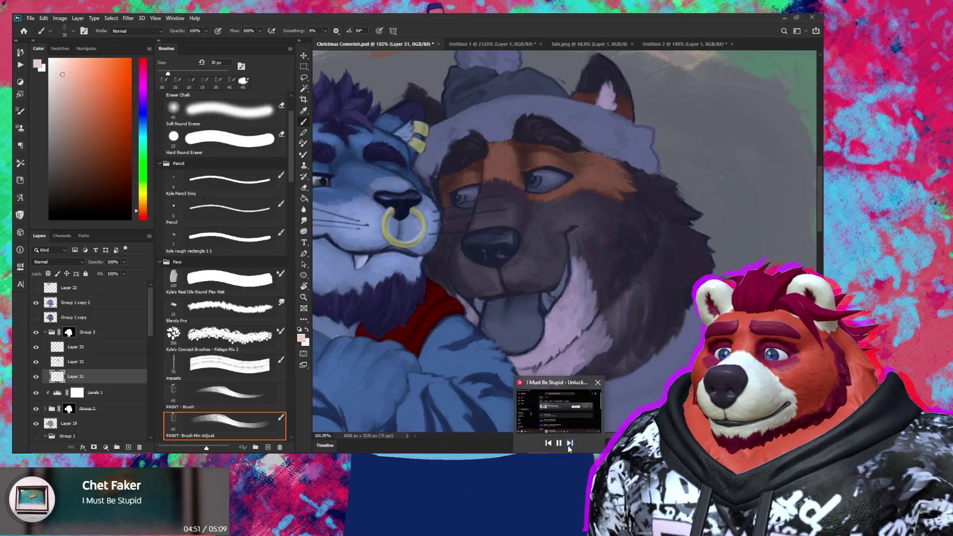
left_click(569, 444)
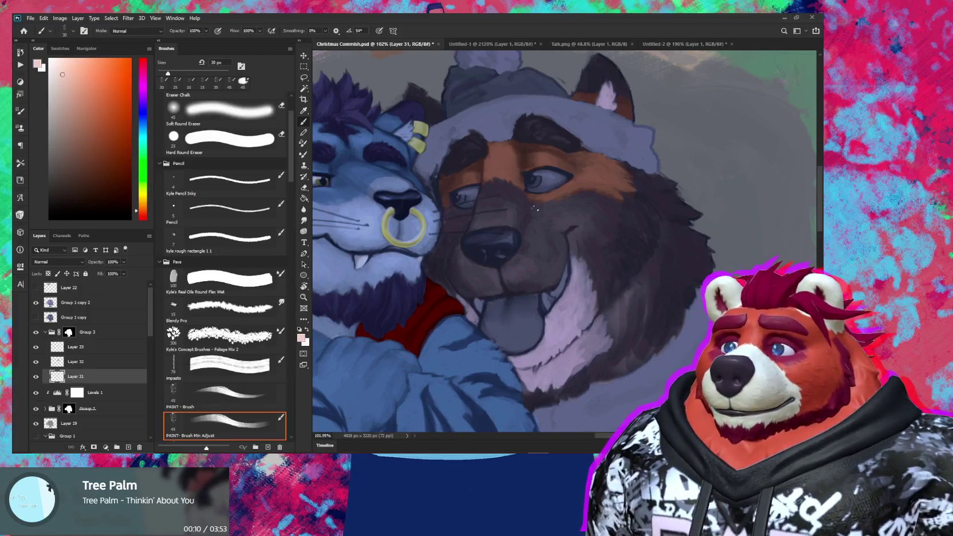
Step: Zoom out slightly and select the Group 2 layer group
scroll(539, 227, "down", 1)
scroll(539, 227, "down", 1)
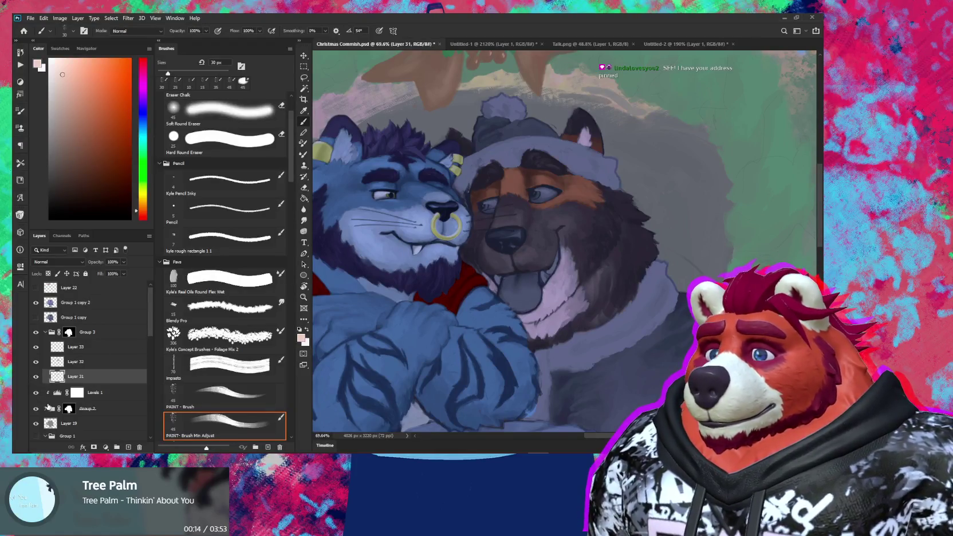
left_click(44, 412)
scroll(45, 395, "down", 1)
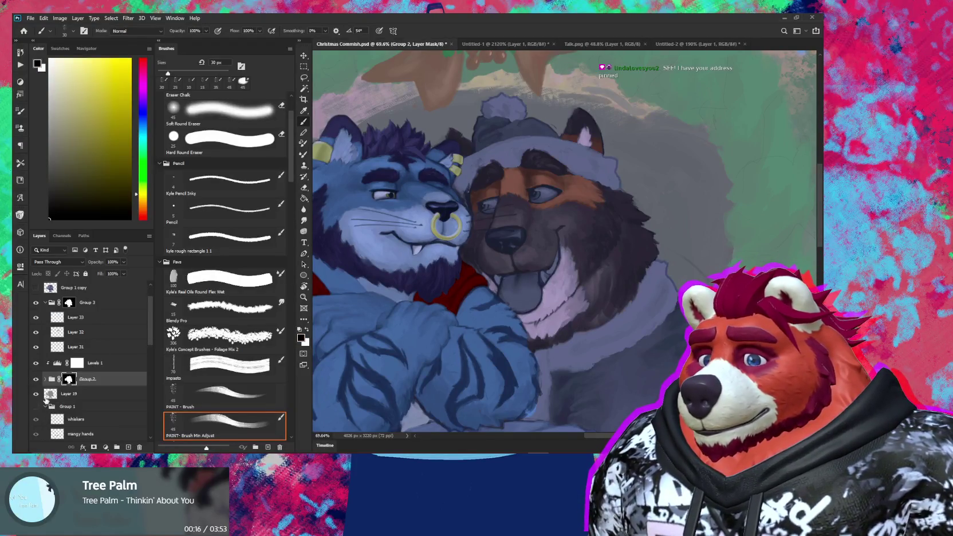
Step: Expand Group 2 and solo Layer 28 so only the yellow ring and ear pieces show
left_click(46, 379)
scroll(47, 369, "down", 2)
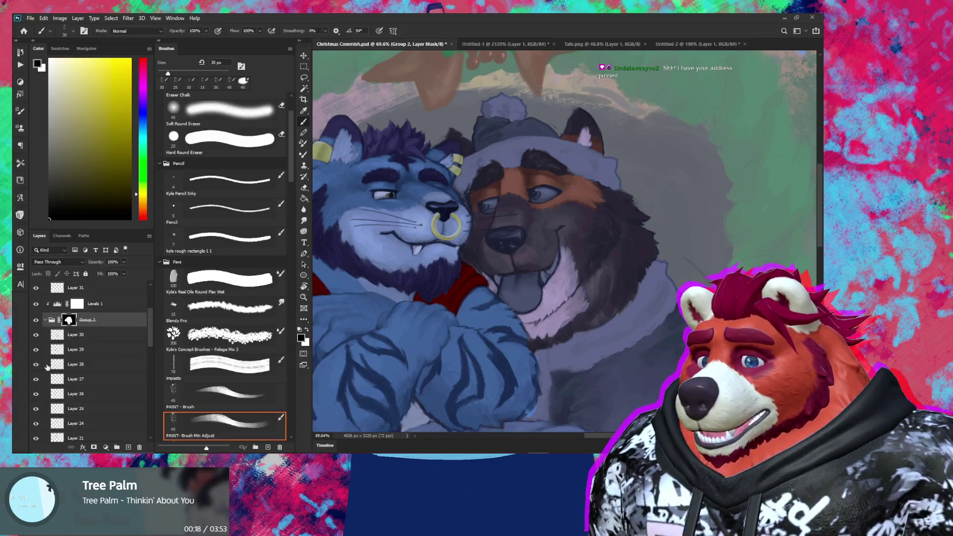
left_click(36, 364)
left_click(36, 364)
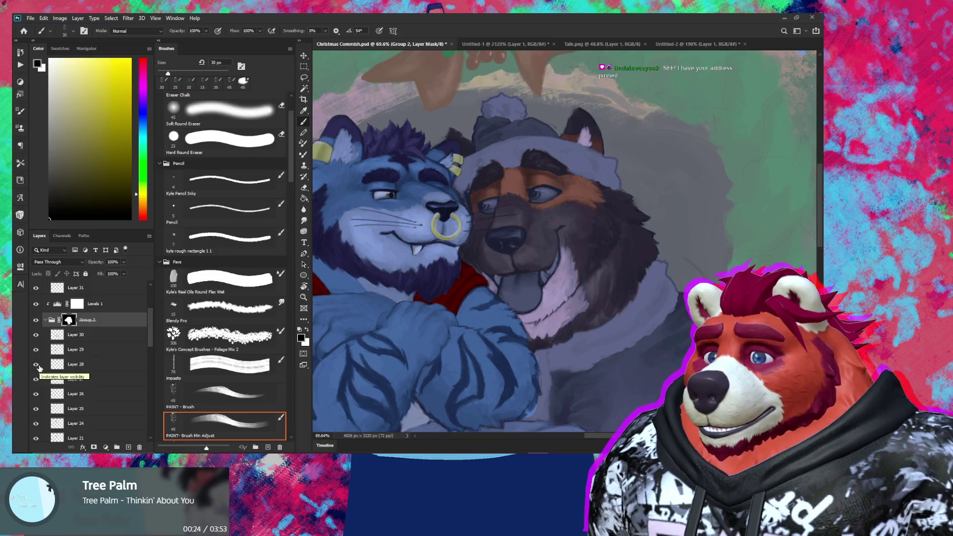
left_click(36, 365, "alt")
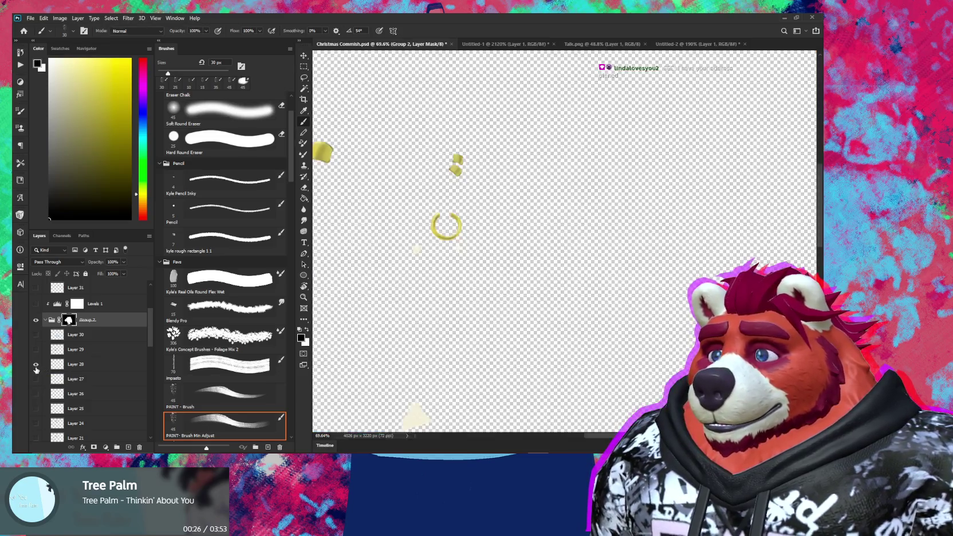
left_click_drag(545, 276, 584, 292)
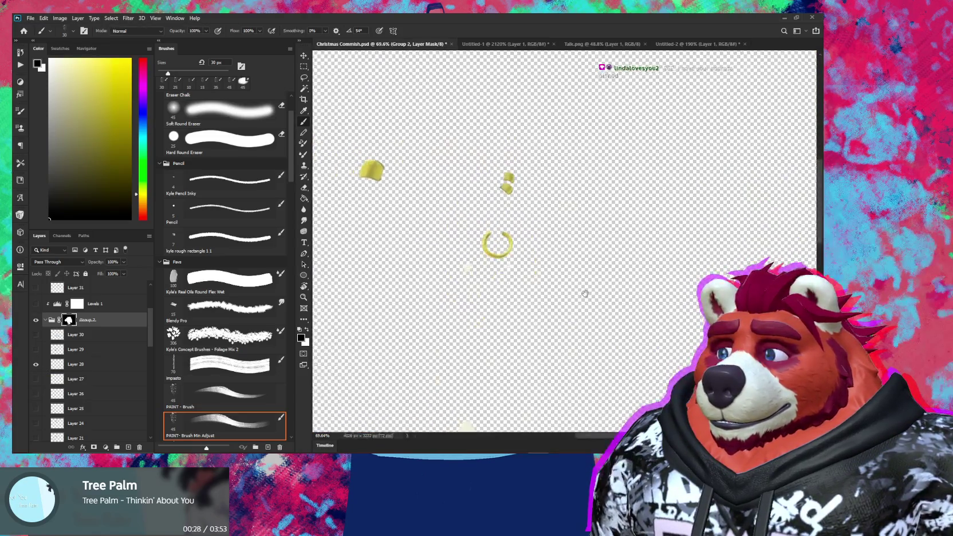
Step: Draw a Polygonal Lasso selection around the yellow ring and ear pieces
key("l")
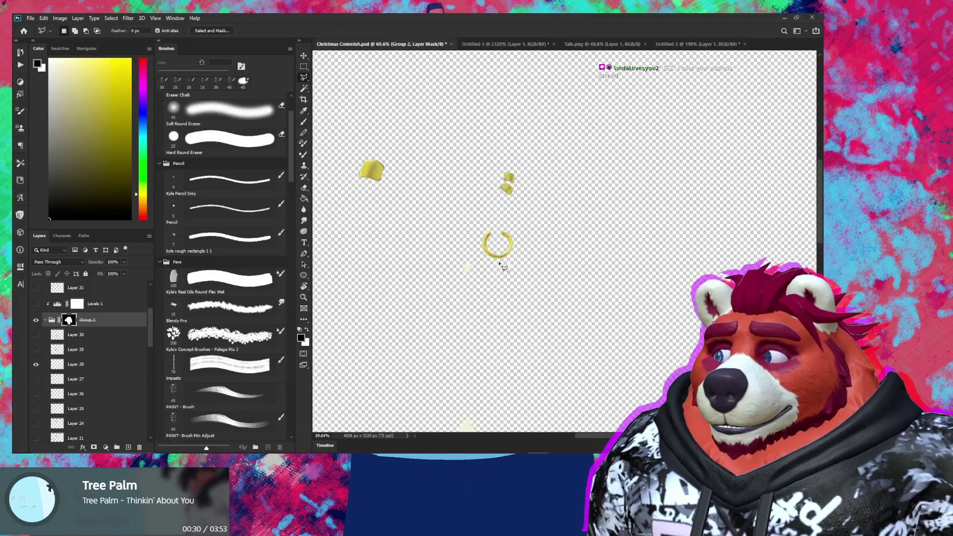
left_click(518, 253)
left_click(524, 159)
left_click(345, 129)
left_click(338, 187)
left_click(453, 236)
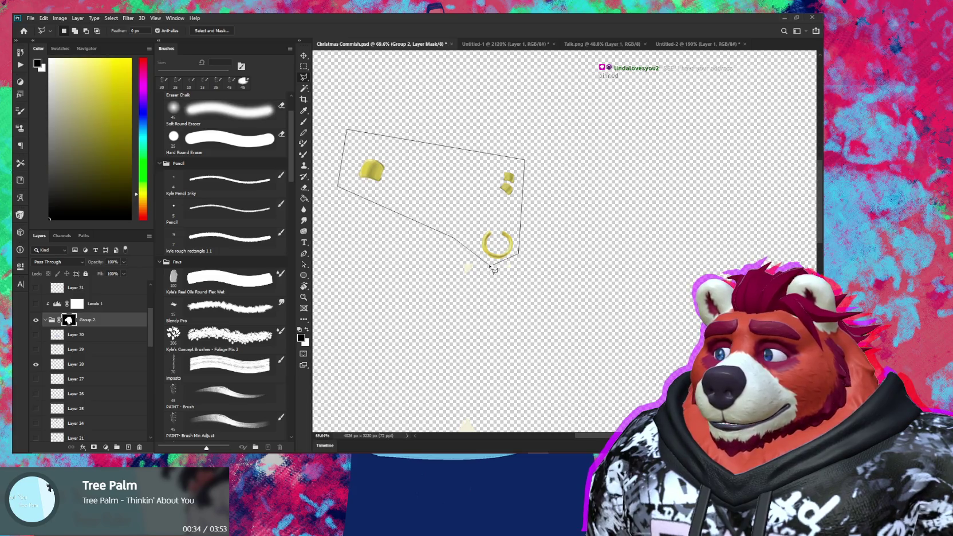
double_click(494, 267)
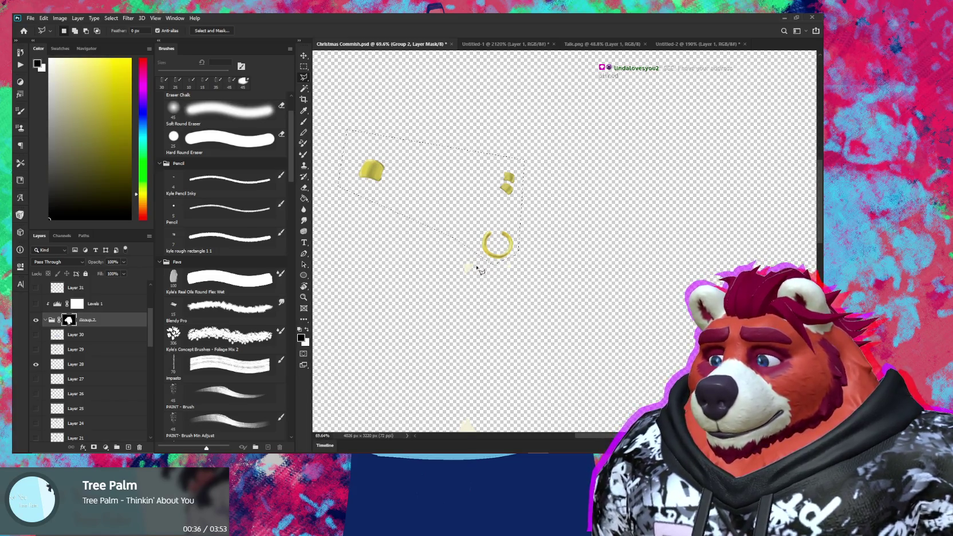